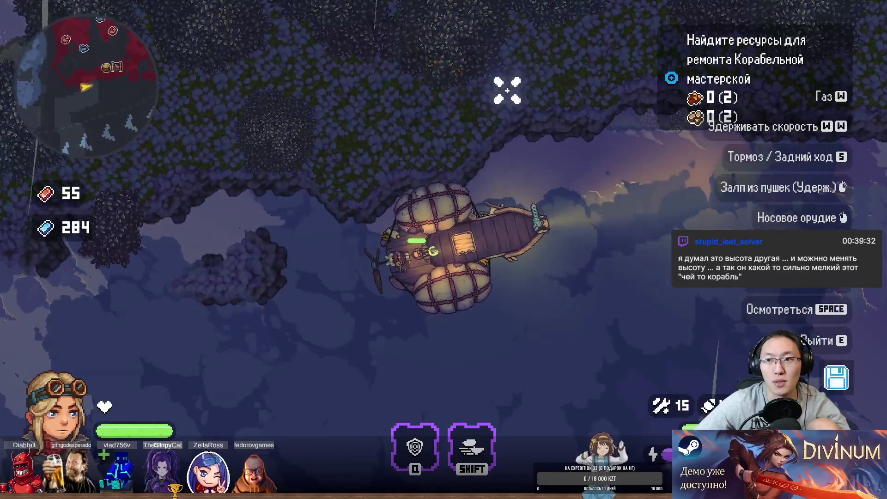
- Cross the deck to the helm and fly into open sky, firing a shockwave at enemy airships
key("e")
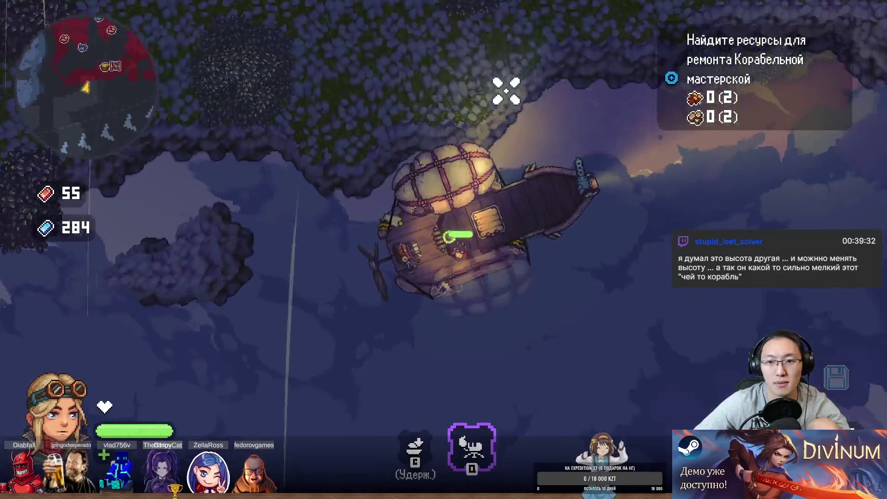
key("s")
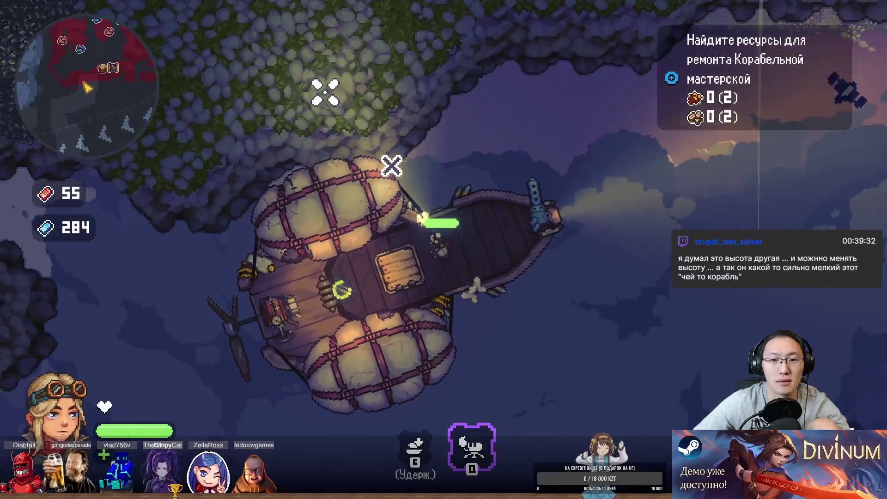
key("s")
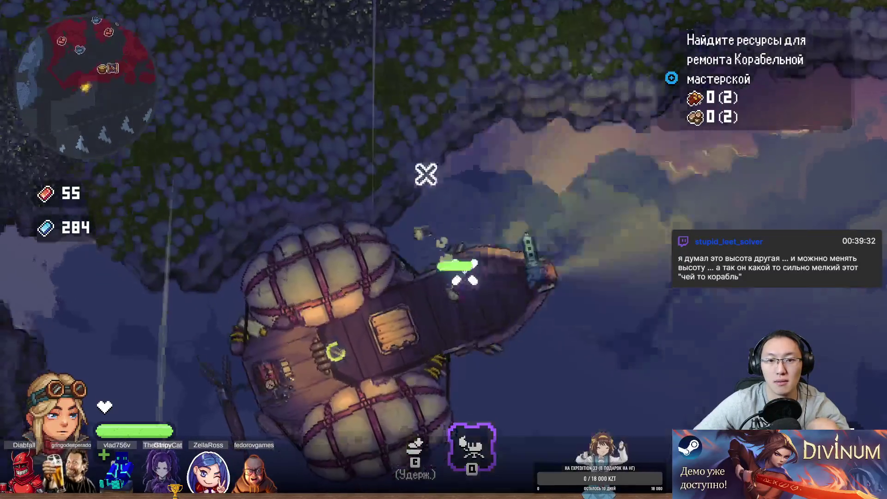
key("e")
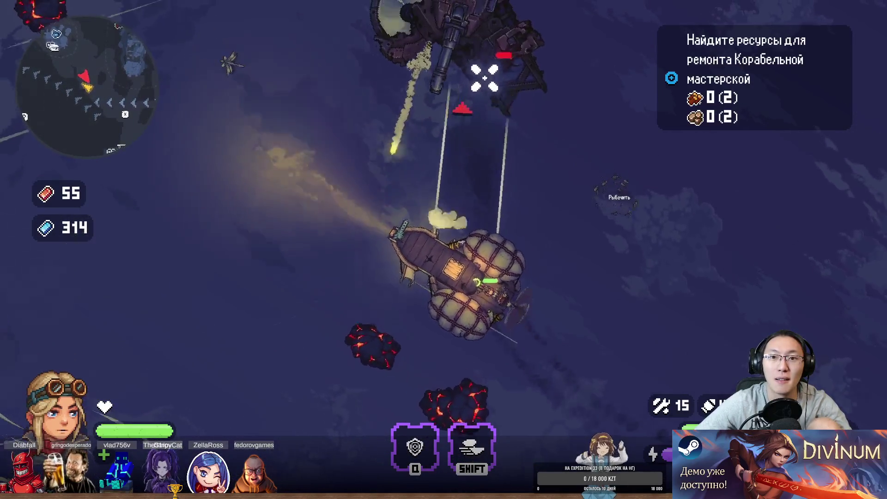
key("q")
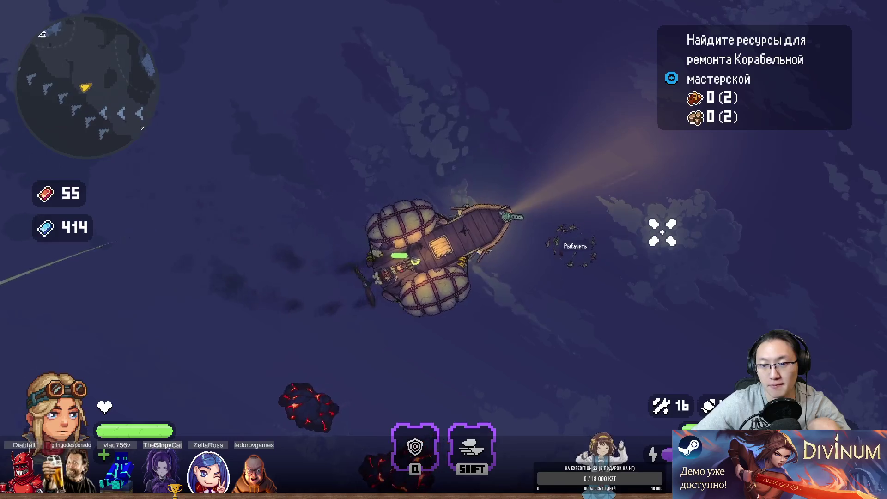
- Patch the deck's damaged spots, leaving 14 repair kits, and start fishing at the shoal
key("e")
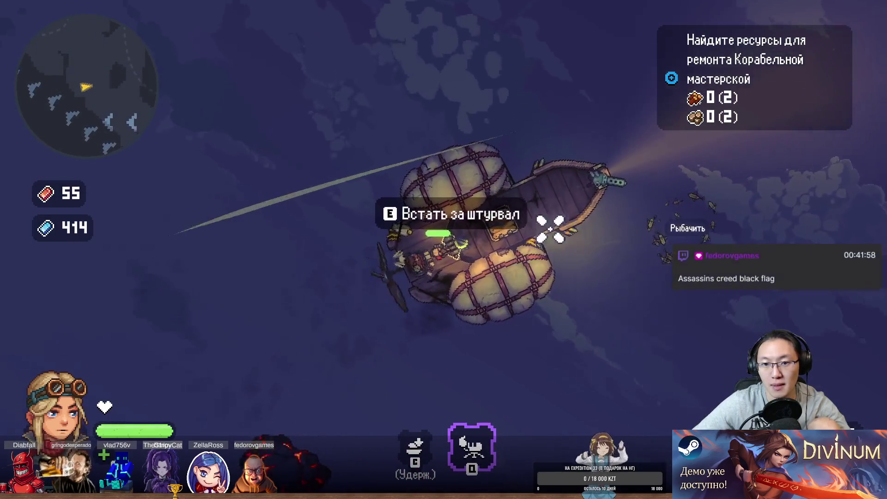
key("e")
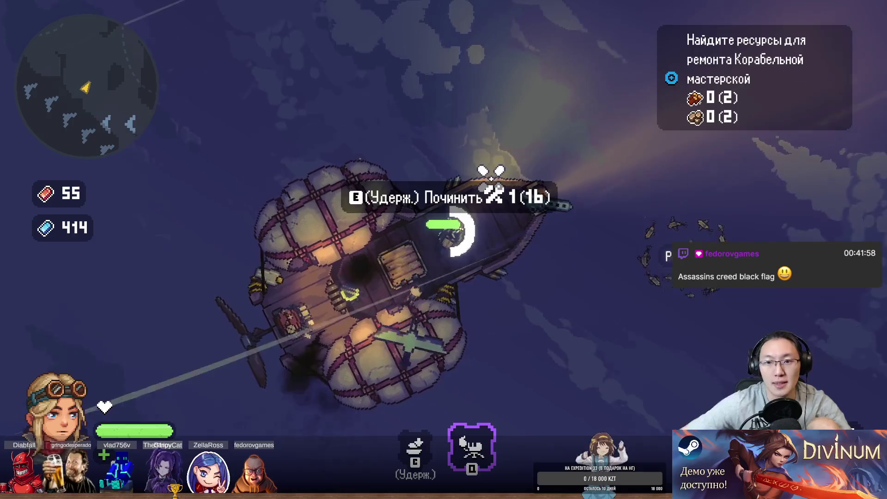
key("a")
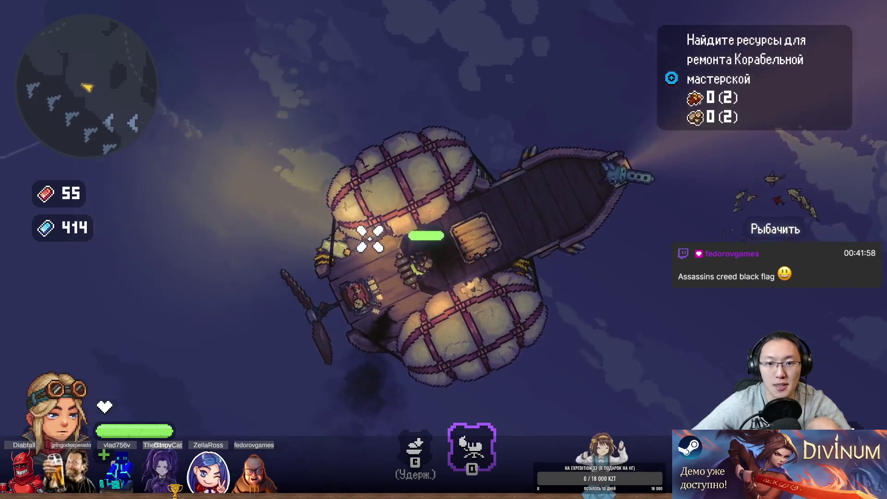
key("e")
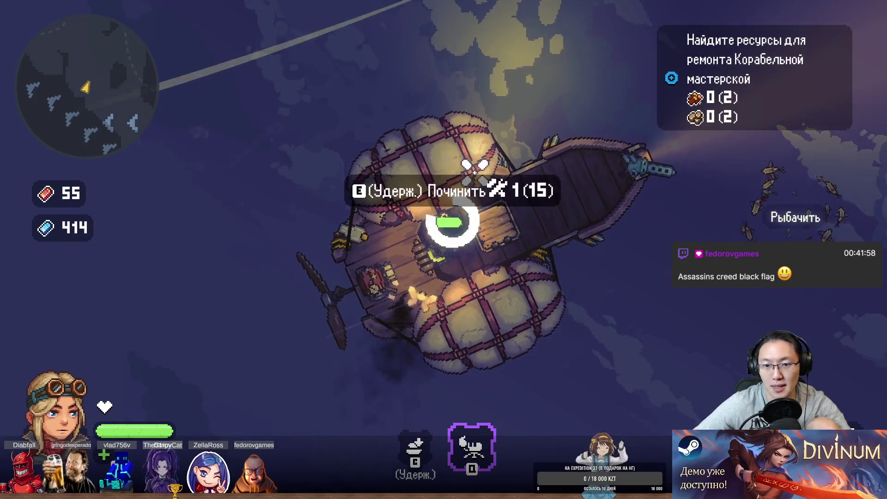
key("e")
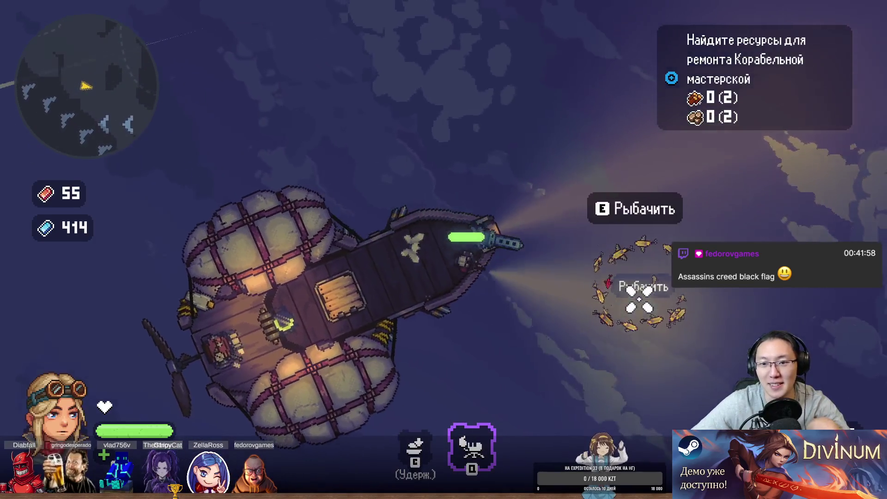
key("e")
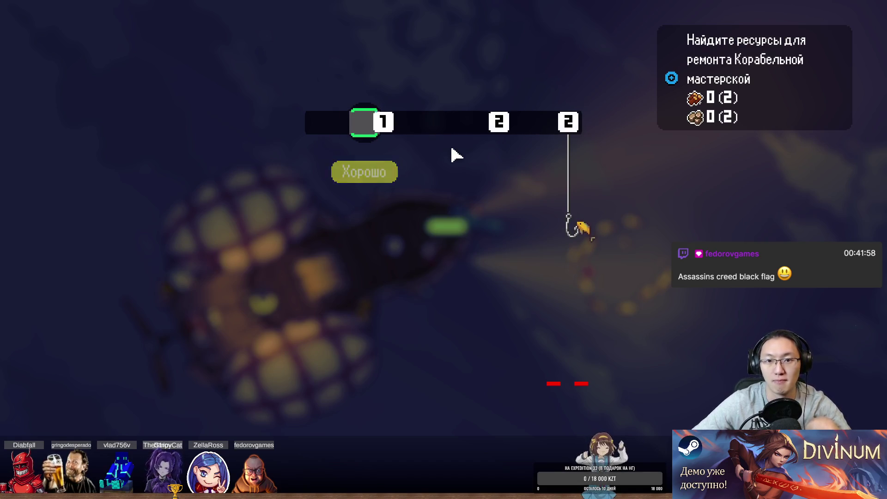
- Land a Файгар sky fish in the rhythm minigame and open the hold, now 6 of 20 slots
left_click(455, 155)
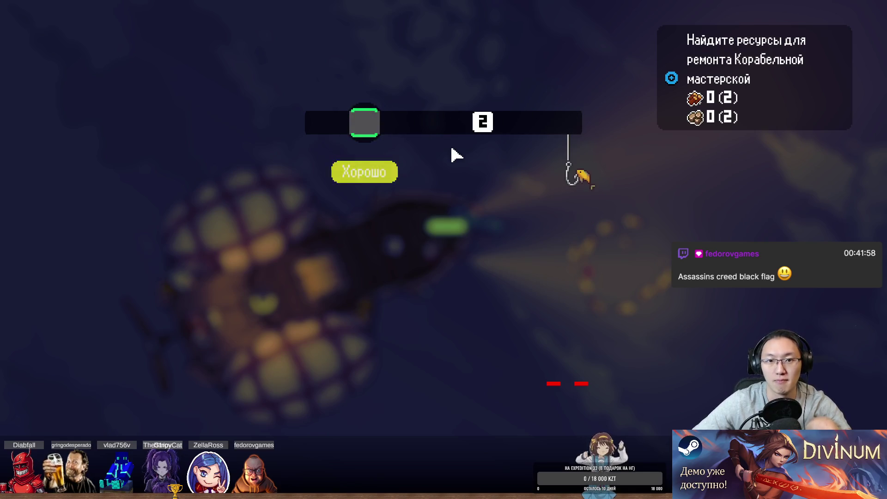
left_click(455, 155)
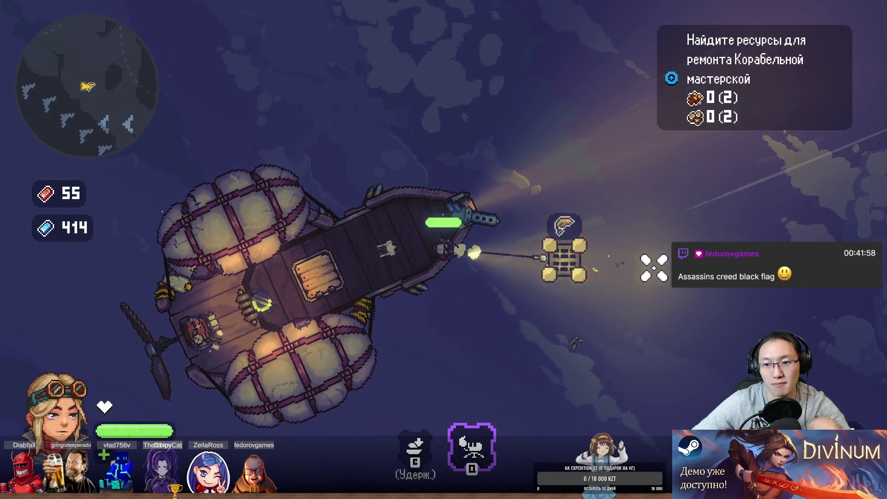
key("e")
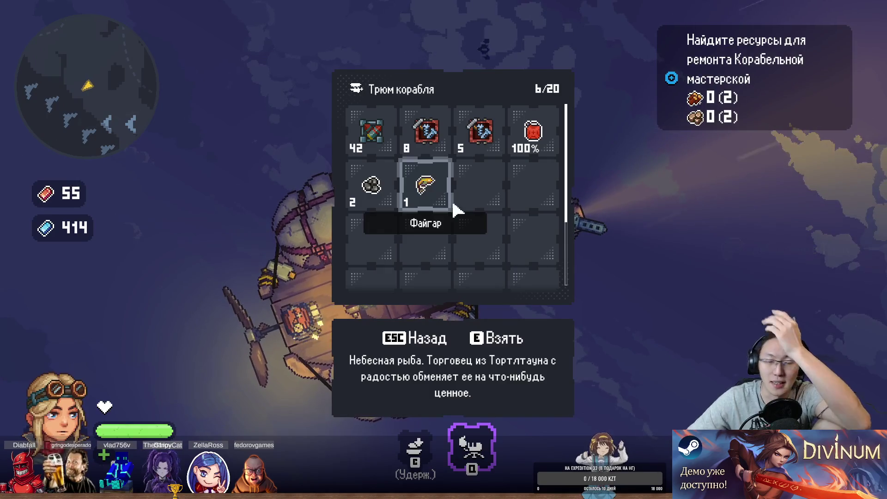
- Close the hold and retake the helm to sail toward the forested island
key("Escape")
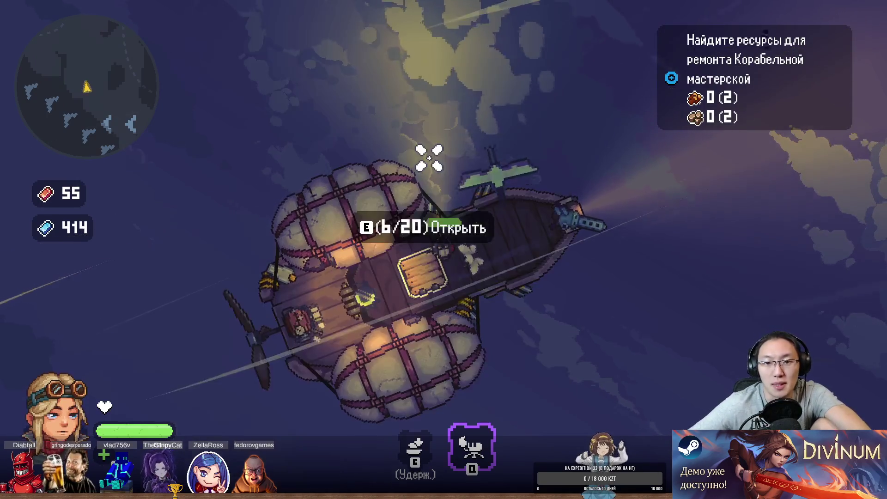
key("e")
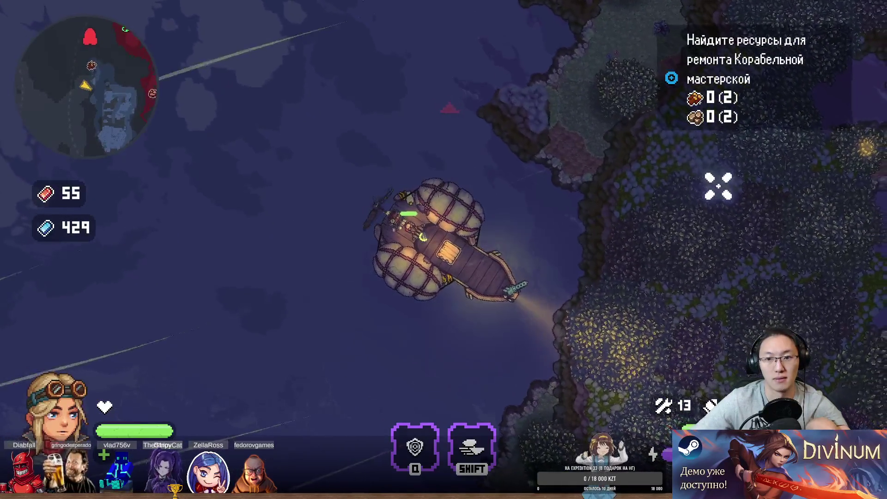
- Leave the helm and walk through the island grove to a tree for wood
key("e")
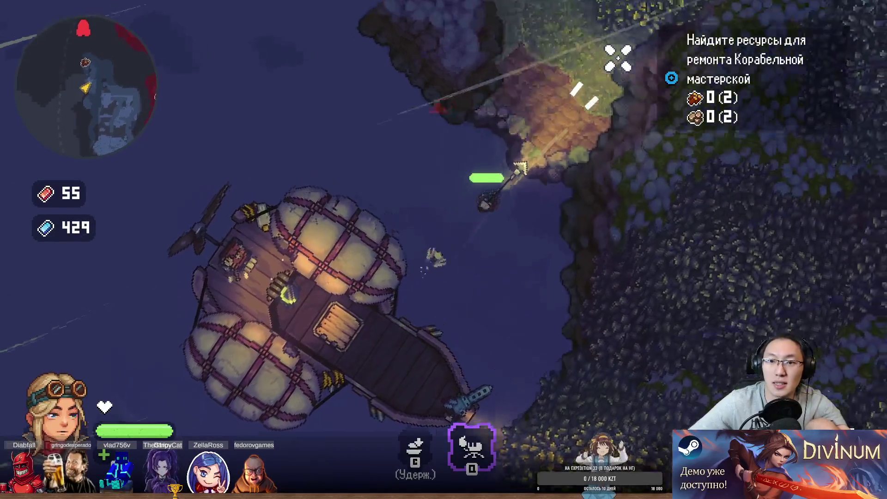
key("w")
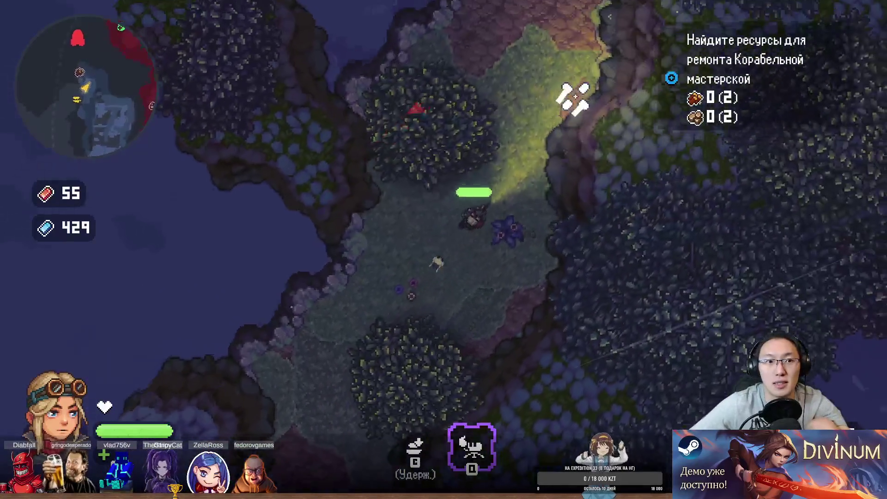
key("w")
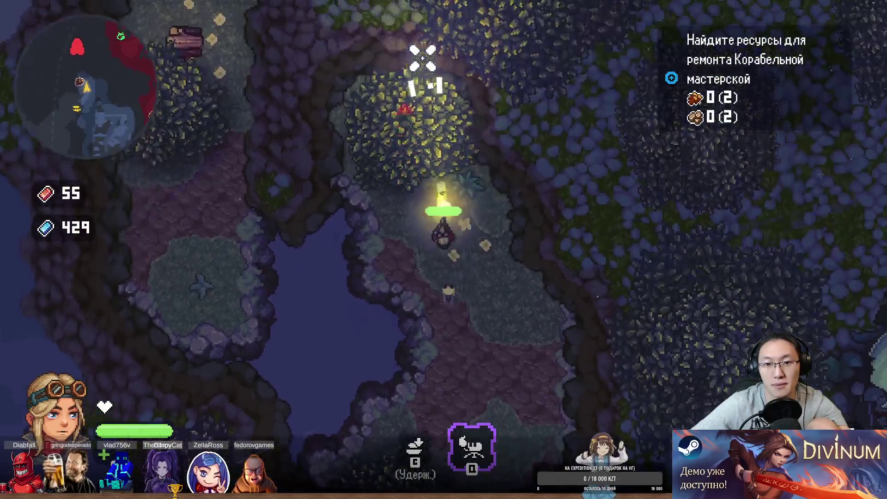
key("w")
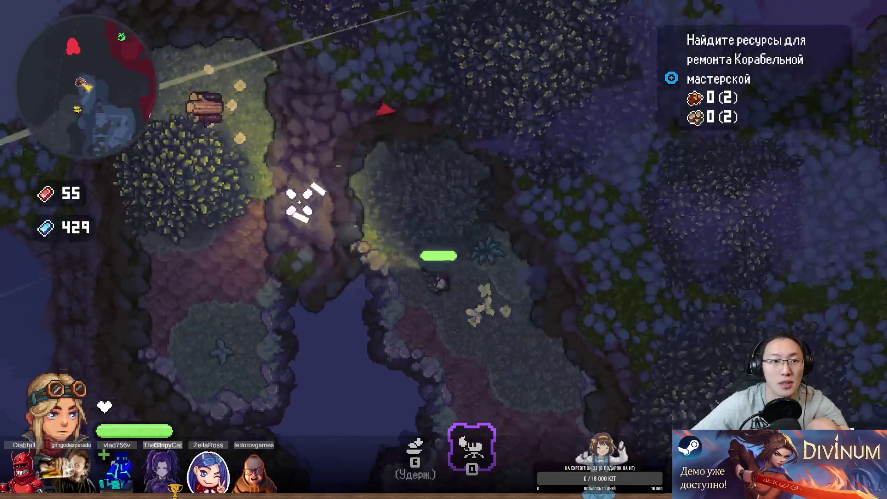
key("a")
key("s")
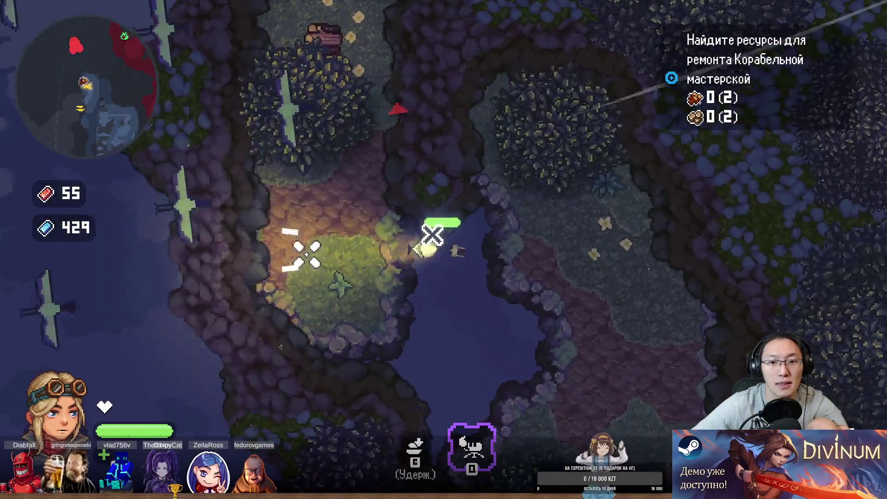
key("w")
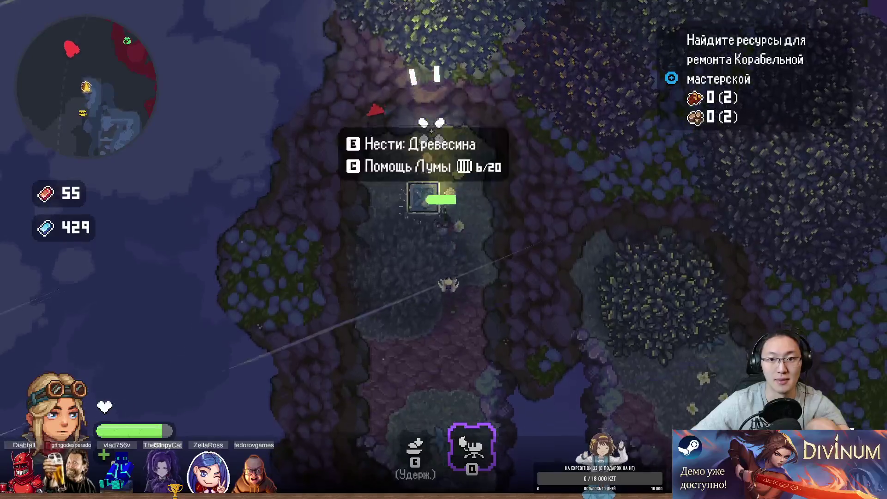
- Deliver the harvested wood to the hold (quest 1 of 2, hold 7 of 20) and retake the helm
key("s")
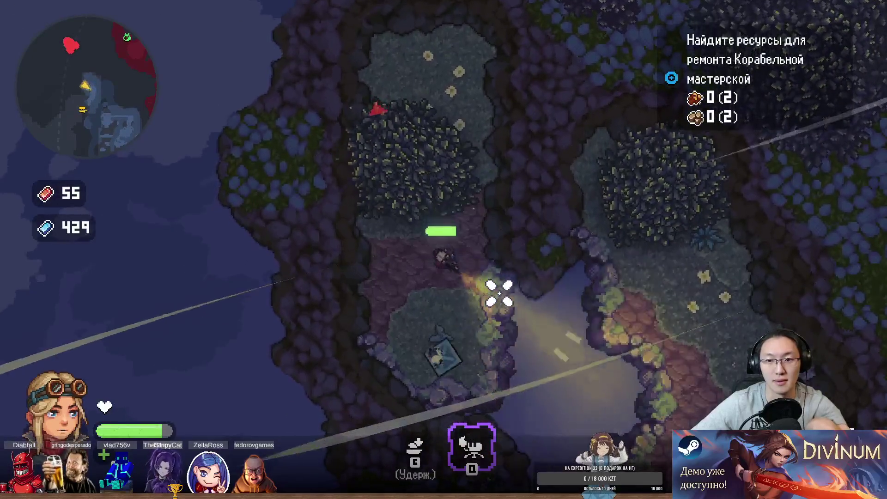
key("s")
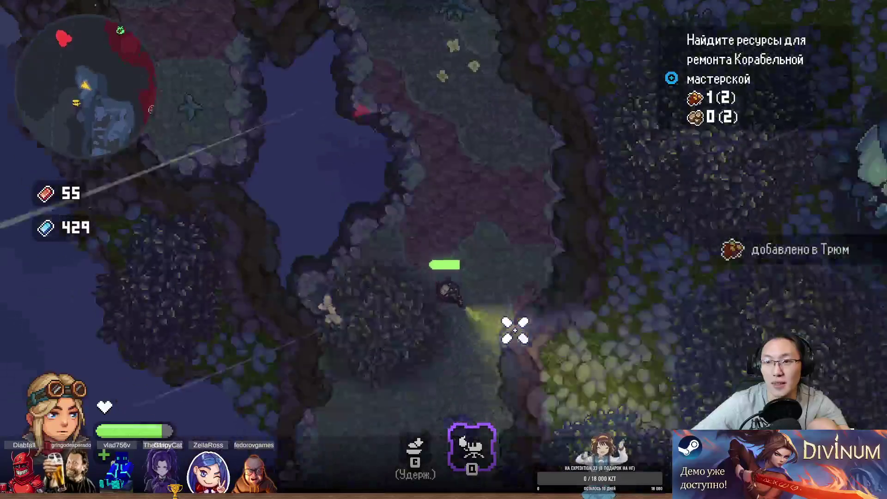
key("d")
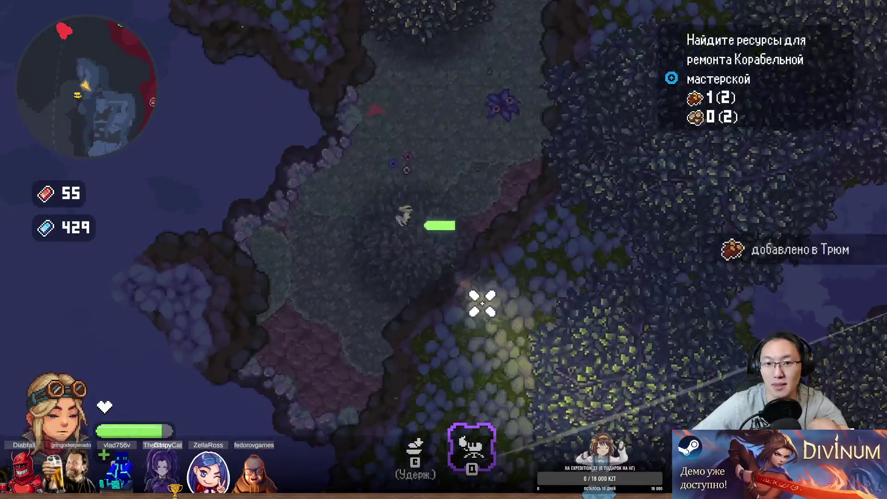
key("w")
key("a")
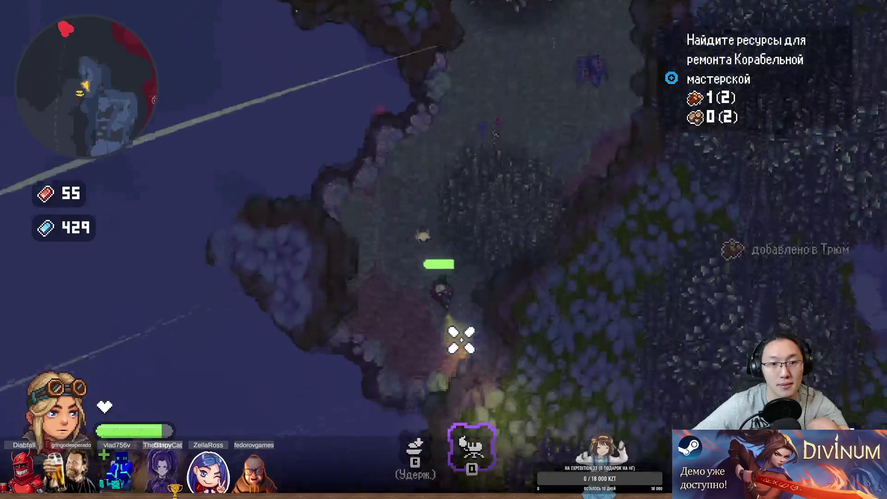
key("a")
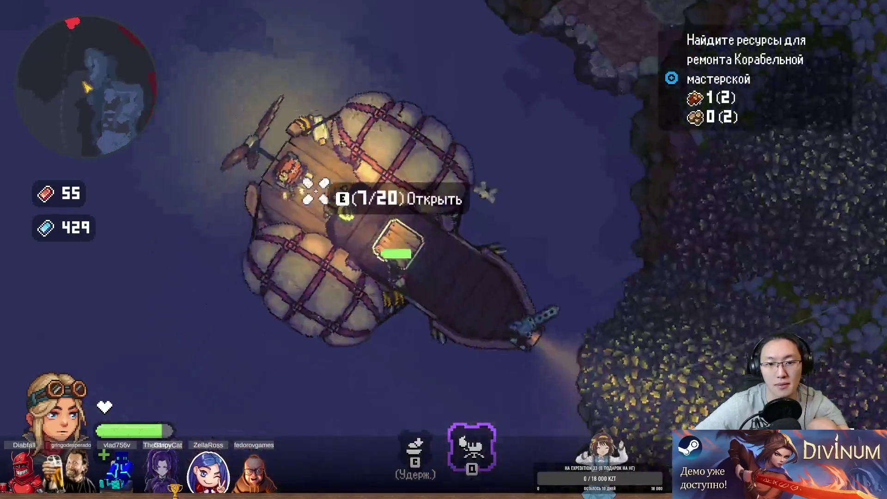
key("e")
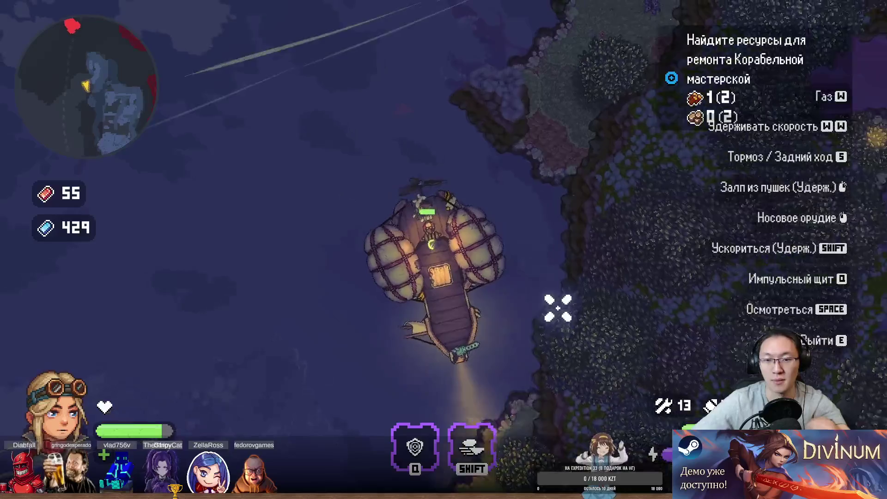
- Steer north past the enemies, firing the bow gun, and pull up beside the wooden dock
key("w")
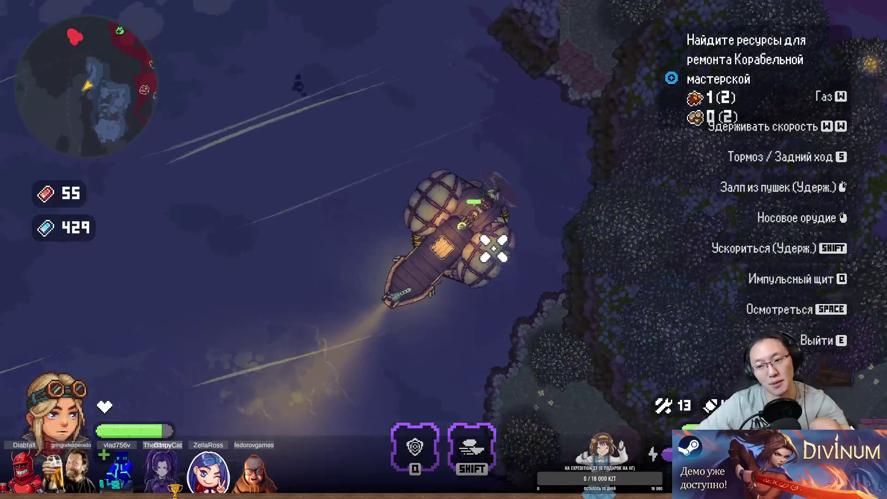
key("a")
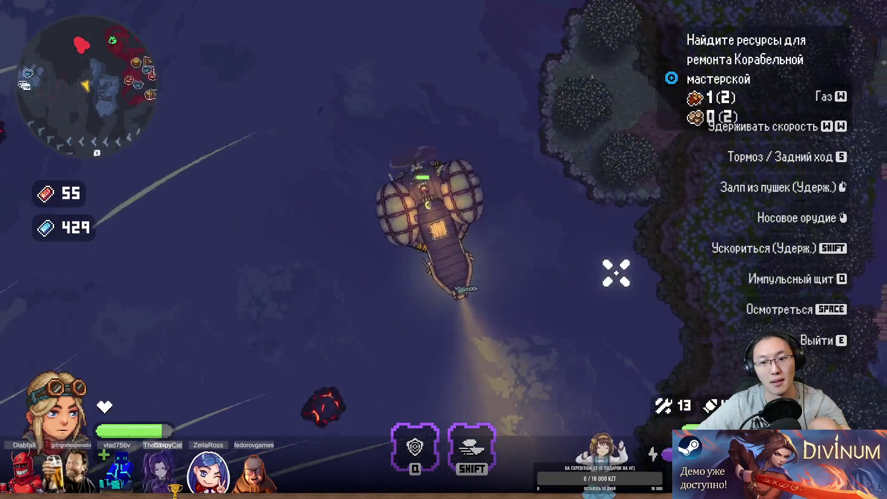
left_click(286, 314)
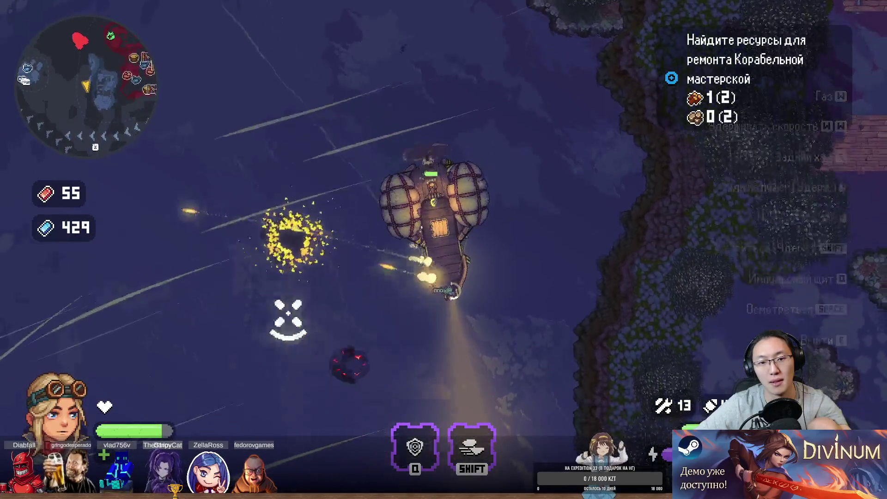
left_click(167, 272)
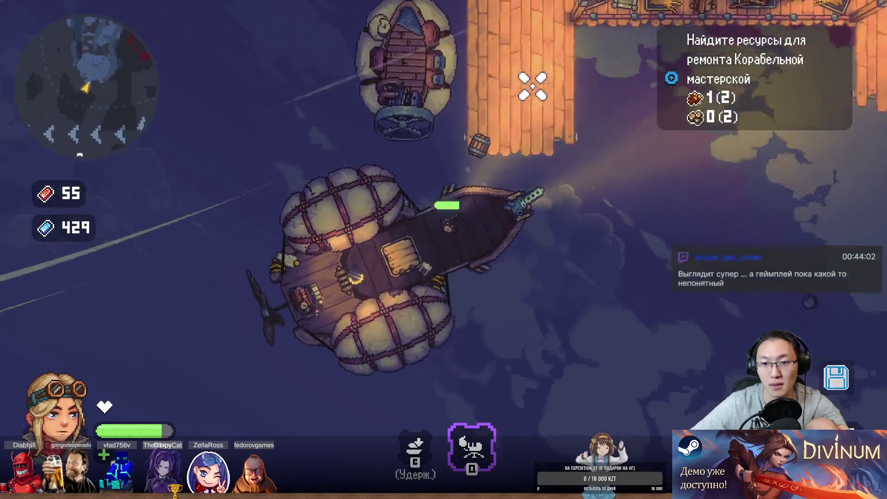
- Walk off the dock past the lumber toward the hut, then return aboard the airship
key("w")
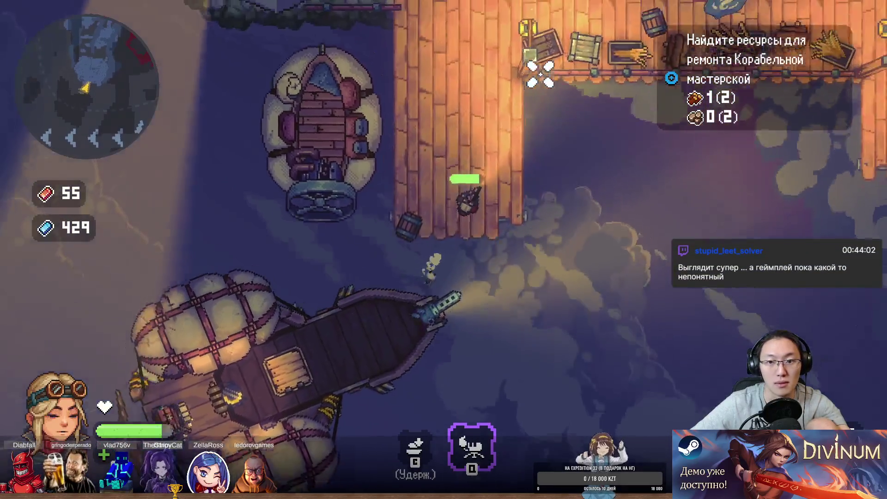
key("w")
key("d")
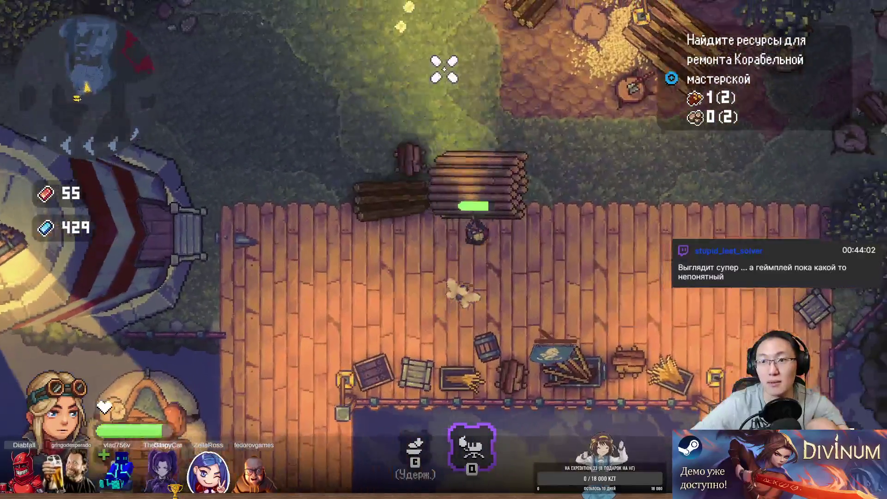
key("w")
key("a")
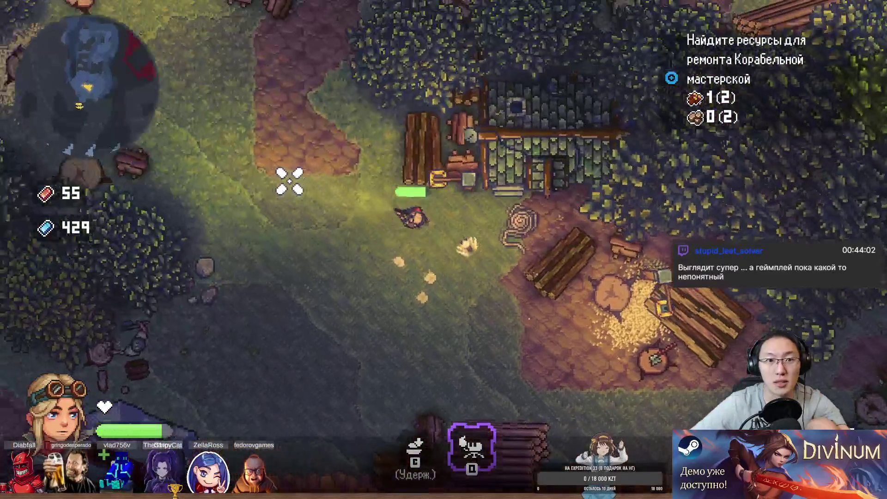
key("s")
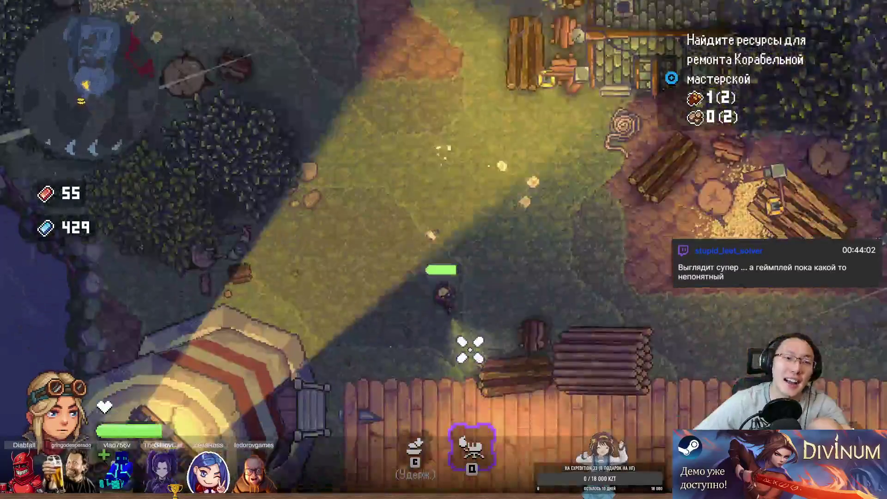
key("s")
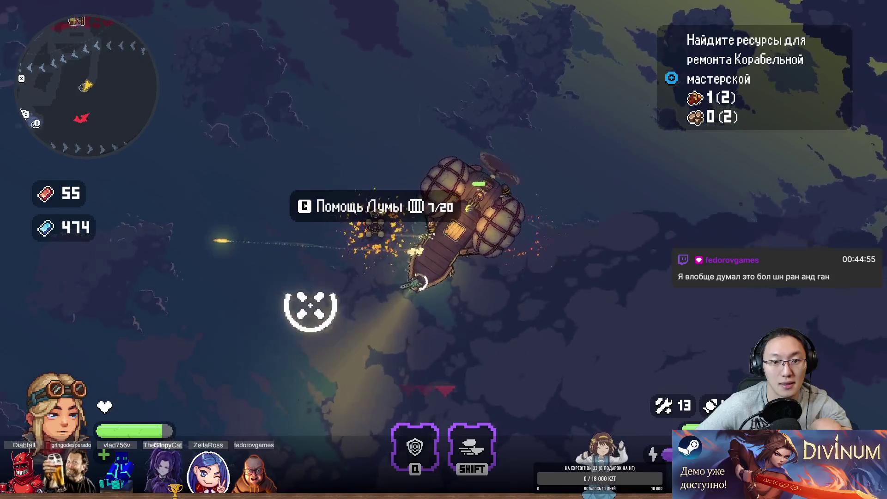
- Retake the helm and gun down enemy airships until crystals reach 514, then step onto the deck
key("c")
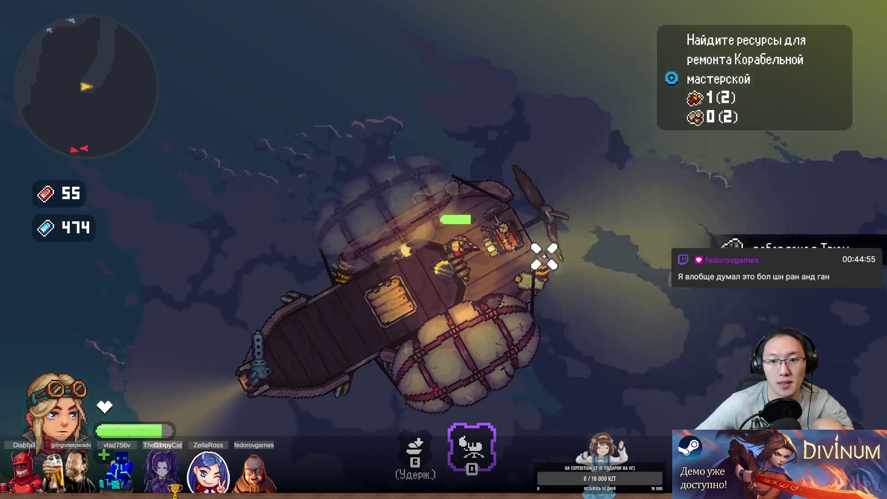
key("e")
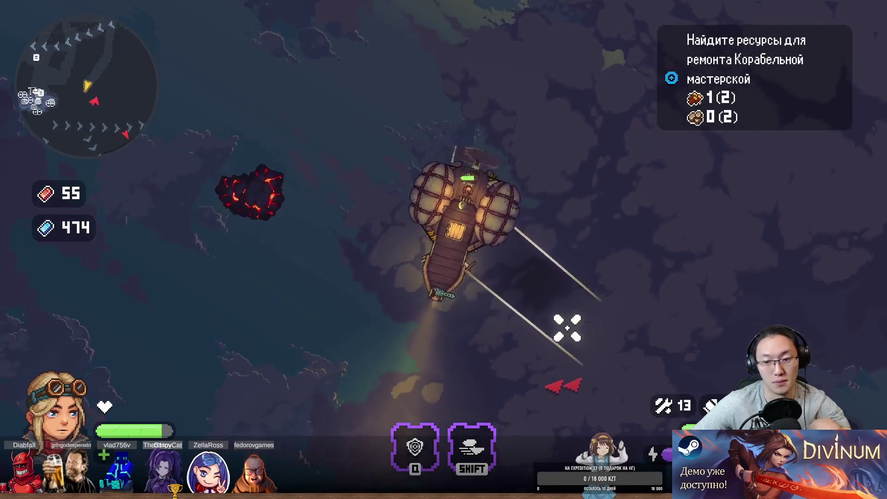
mouse_move(584, 350)
left_mouse_down()
mouse_move(673, 373)
mouse_move(671, 339)
left_mouse_up()
mouse_move(550, 365)
left_mouse_down()
mouse_move(540, 370)
mouse_move(576, 381)
mouse_move(693, 342)
mouse_move(754, 300)
mouse_move(816, 214)
mouse_move(702, 194)
mouse_move(507, 245)
mouse_move(455, 229)
mouse_move(412, 188)
mouse_move(559, 129)
mouse_move(525, 93)
mouse_move(602, 83)
mouse_move(638, 119)
mouse_move(657, 224)
mouse_move(629, 287)
mouse_move(530, 119)
mouse_move(648, 283)
left_mouse_up()
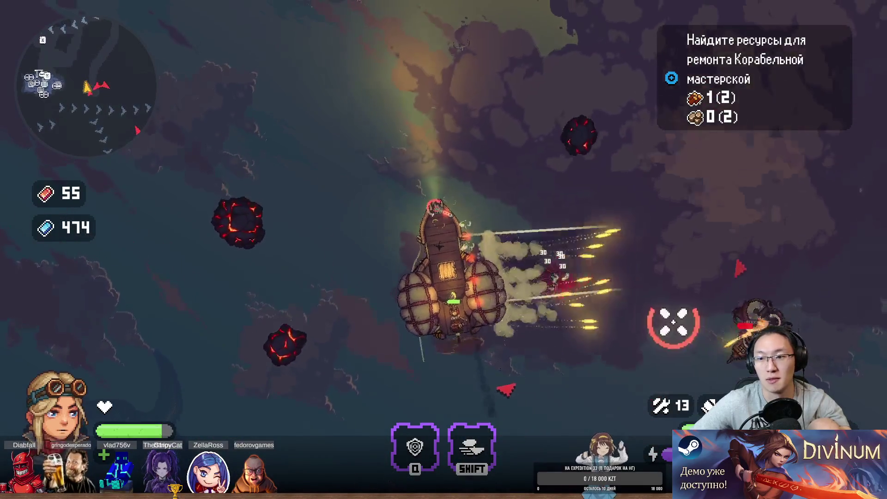
mouse_move(479, 383)
left_mouse_down()
mouse_move(507, 328)
mouse_move(503, 337)
mouse_move(404, 342)
left_mouse_up()
mouse_move(396, 177)
left_mouse_down()
mouse_move(307, 139)
mouse_move(235, 188)
mouse_move(206, 301)
mouse_move(237, 396)
mouse_move(245, 353)
mouse_move(356, 411)
mouse_move(429, 352)
mouse_move(510, 263)
mouse_move(661, 291)
mouse_move(565, 288)
mouse_move(618, 247)
mouse_move(532, 156)
left_mouse_up()
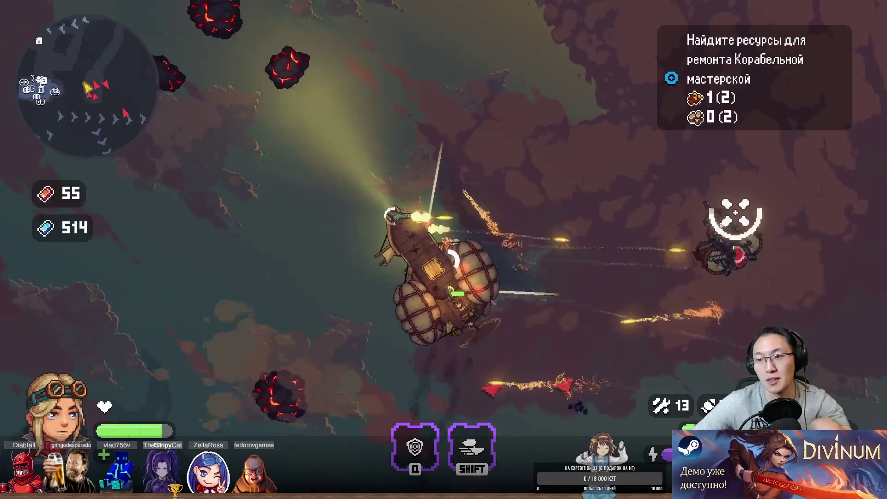
key("e")
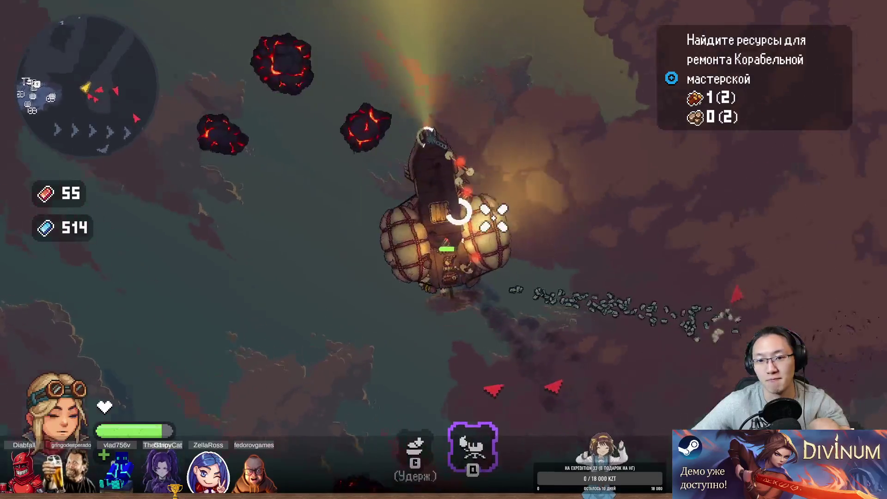
key("w")
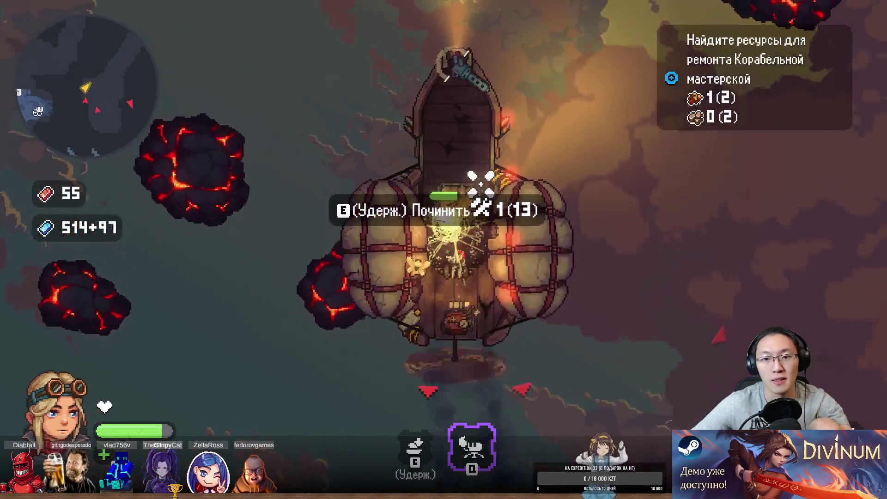
- Repair the damaged deck spot and walk back toward the helm
key("w")
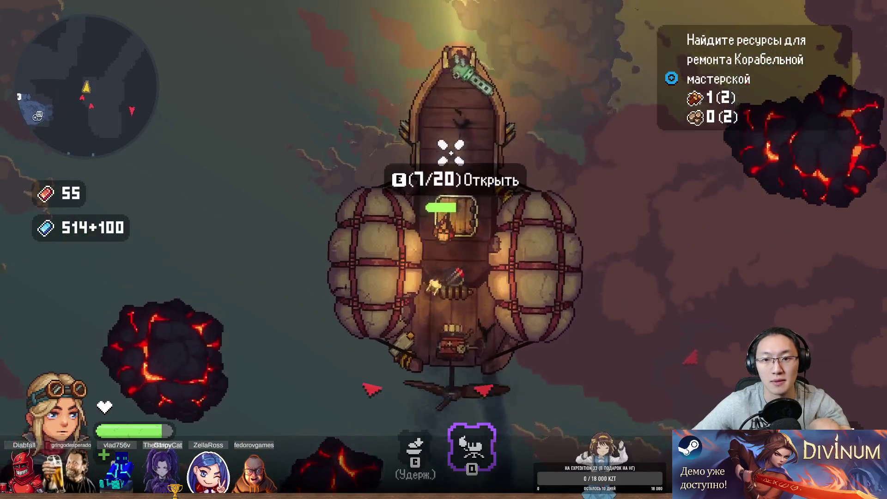
key("e")
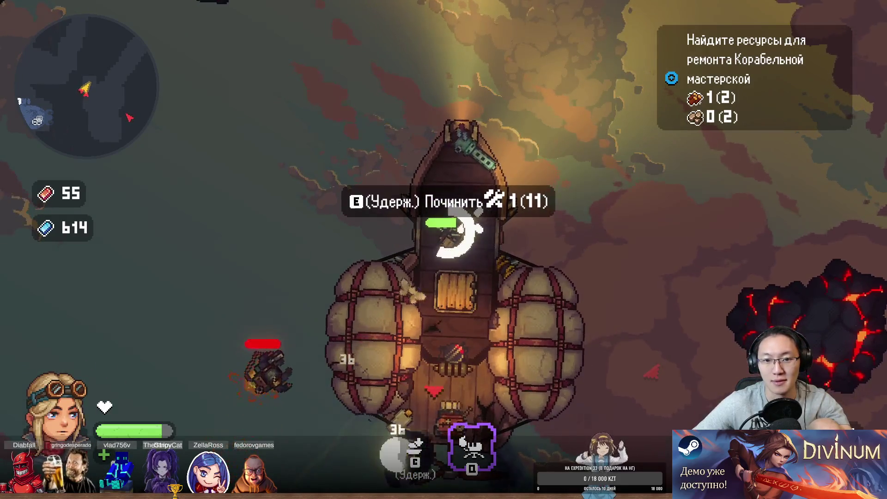
key("s")
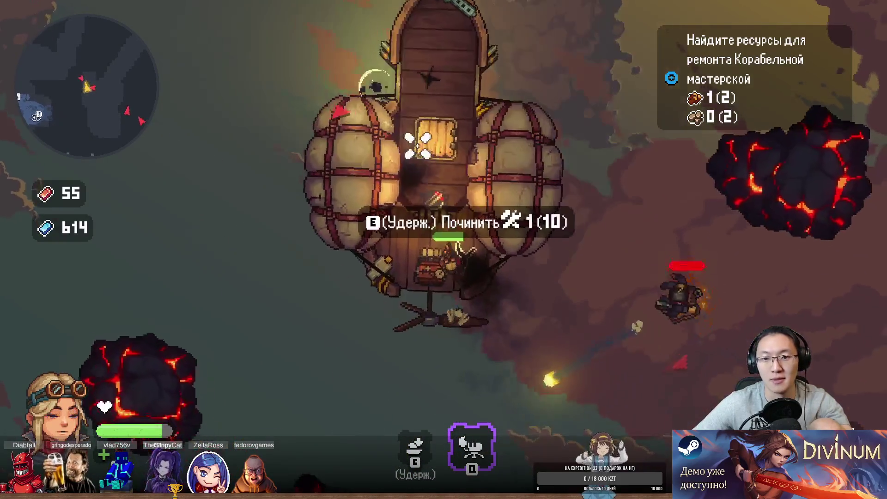
- Retake the helm, fire broadsides at the surrounding enemies and boost away, reaching 634 crystals
key("e")
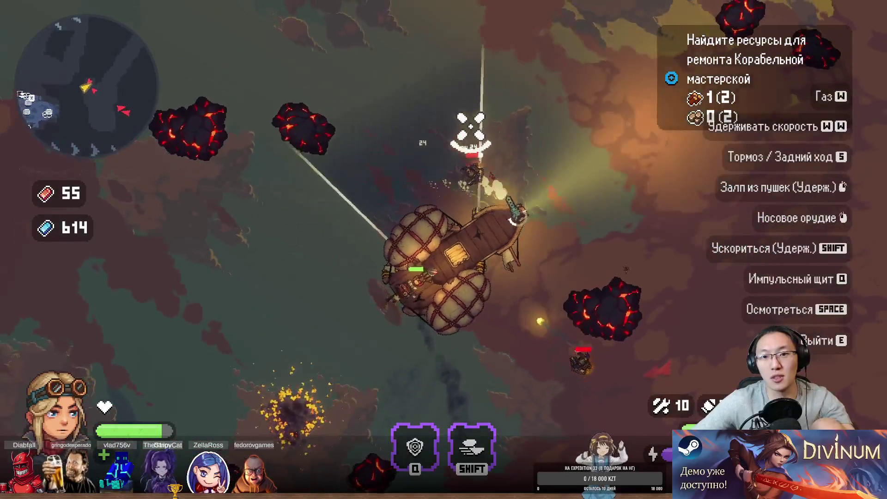
right_click(516, 175)
right_click(483, 381)
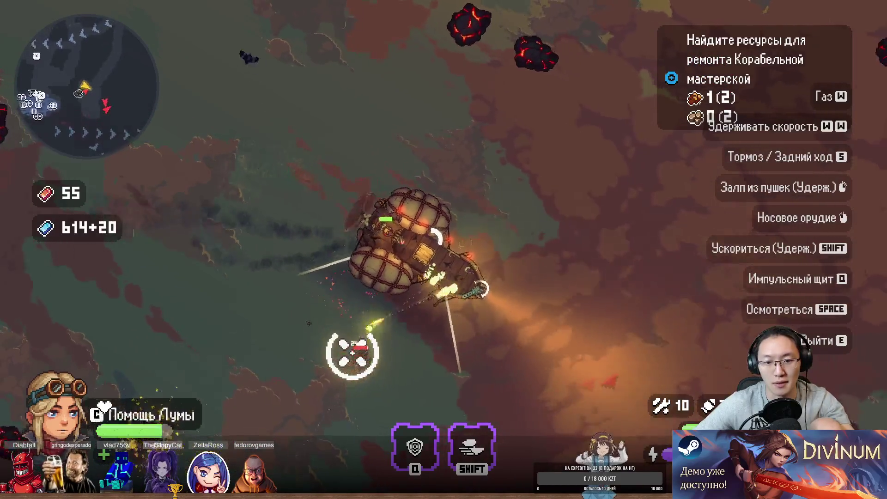
right_click(334, 316)
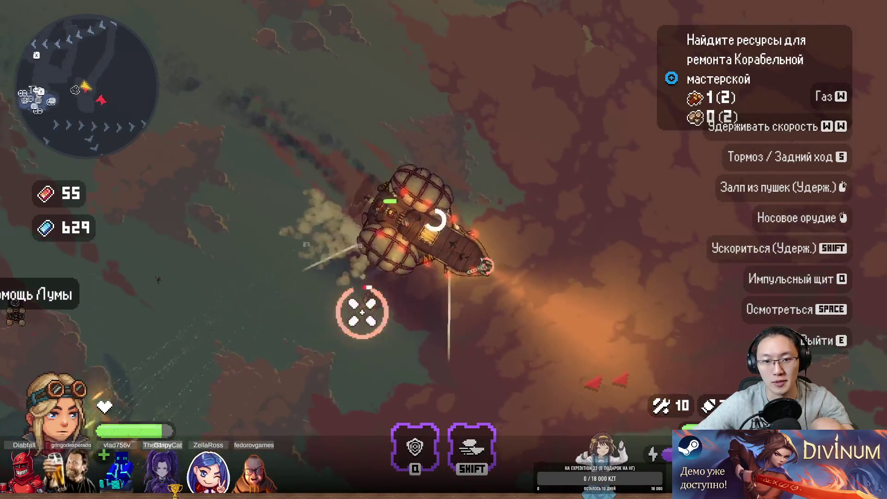
right_click(379, 324)
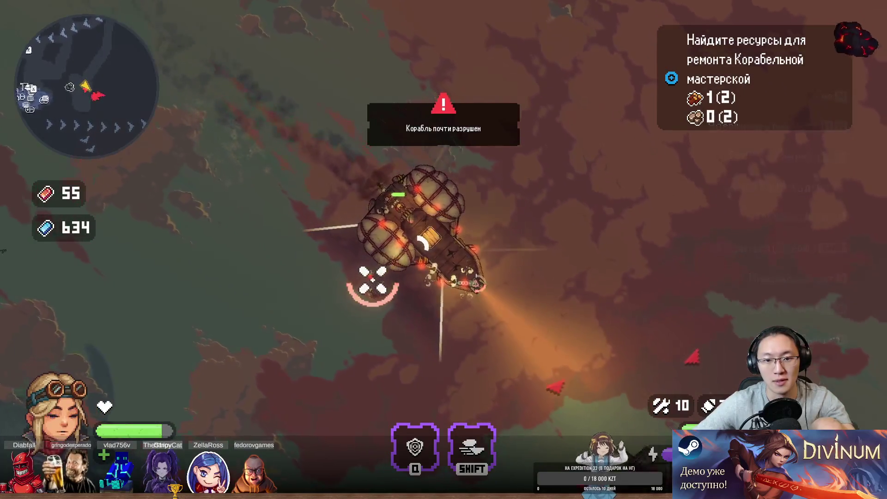
right_click(390, 330)
key("shift")
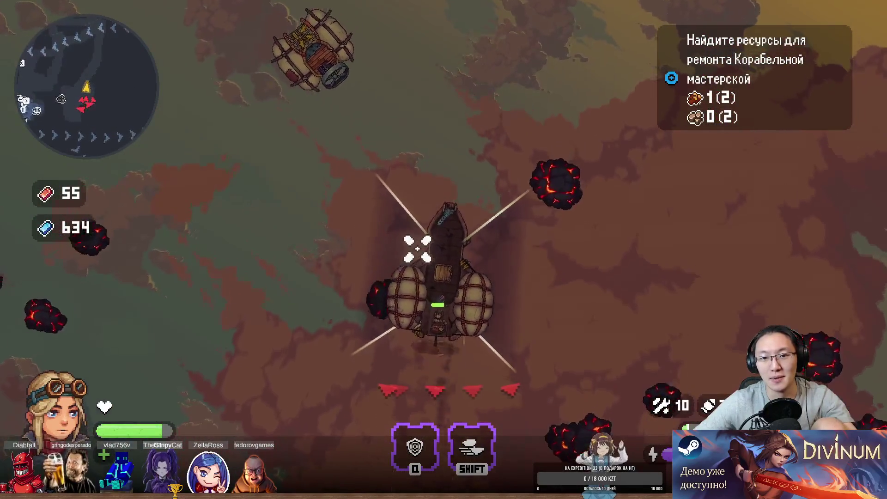
key("shift")
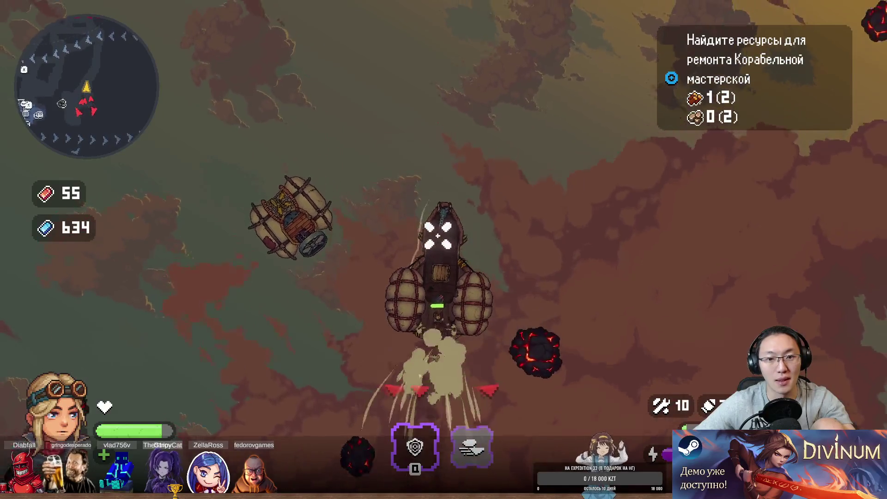
- Leave the helm, patch two damaged deck spots down to 8 repair kits, and retake the helm
key("e")
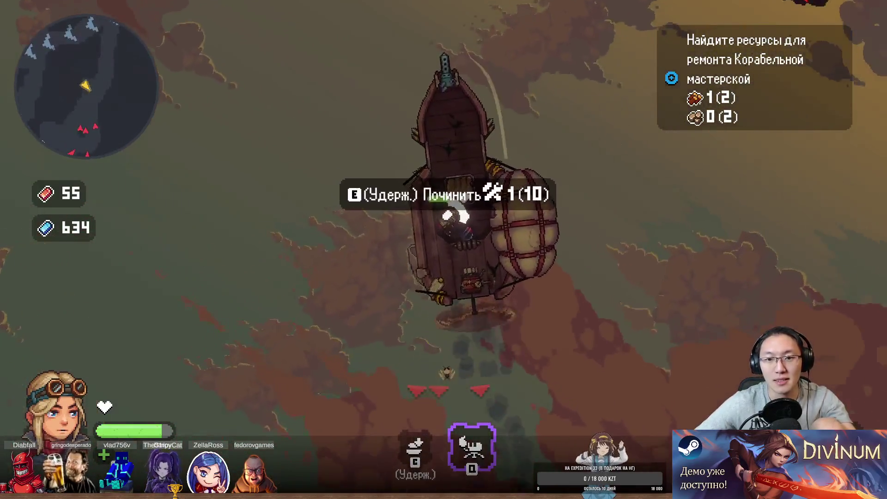
key("e")
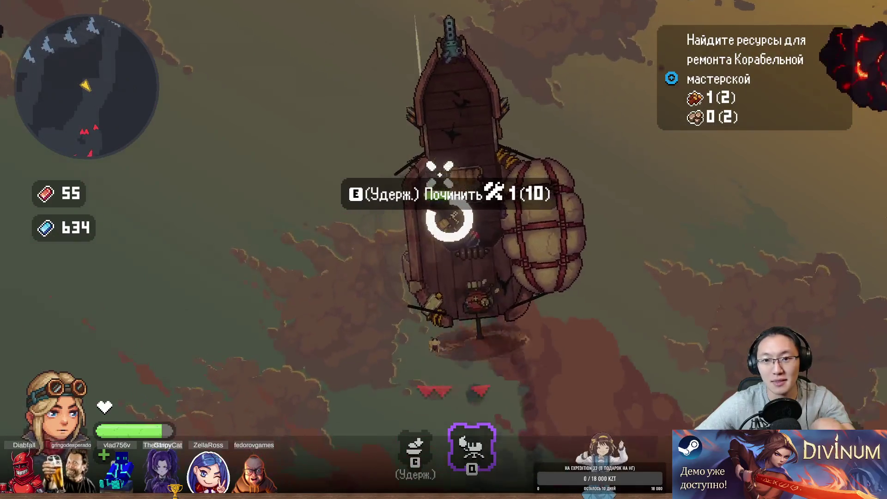
key("e")
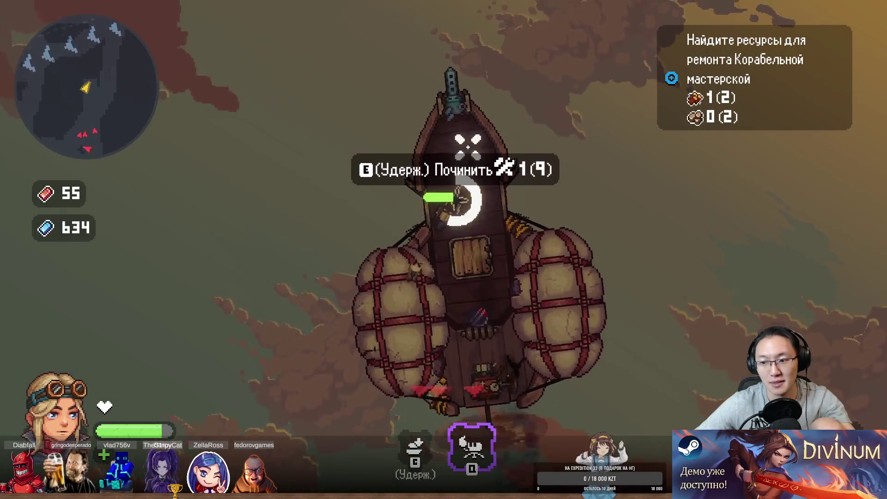
key("e")
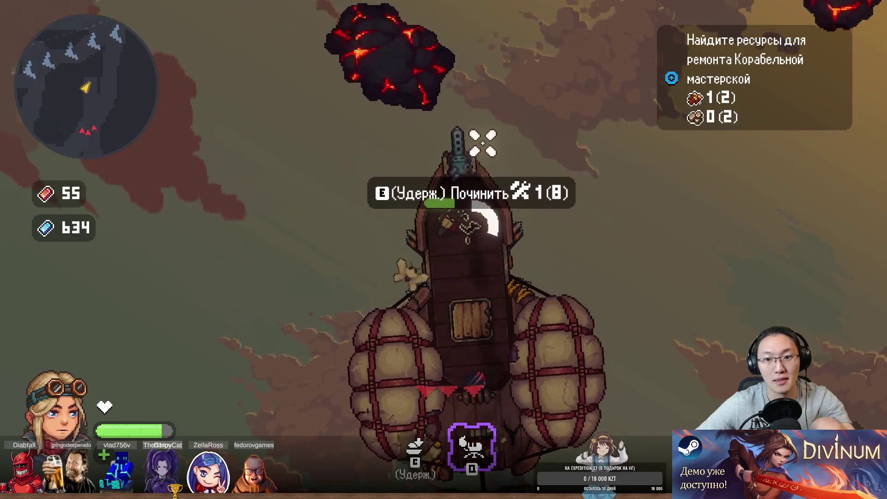
key("s")
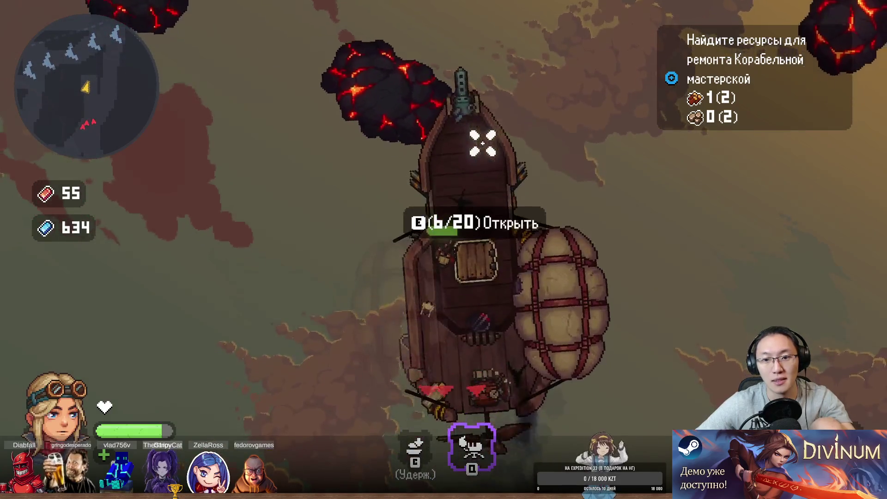
key("e")
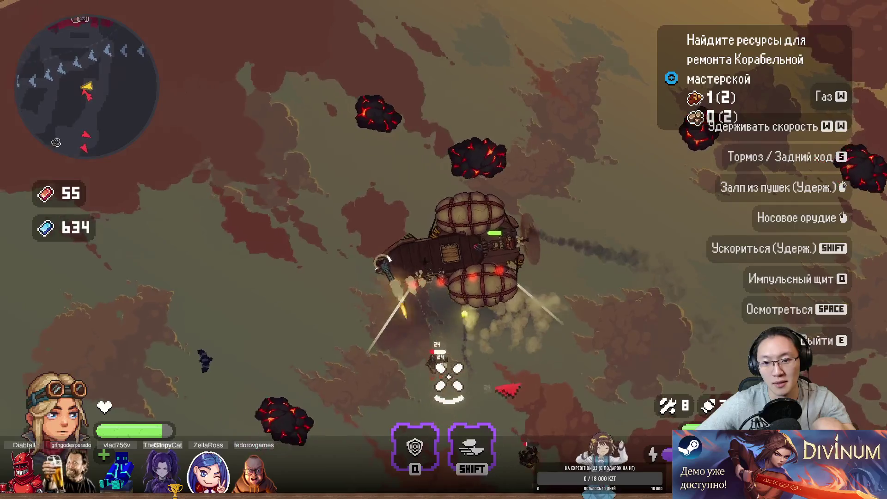
- Shoot down the nearby enemy fighters with cannon volleys, bringing steel to 694, then leave the helm
left_click(464, 332)
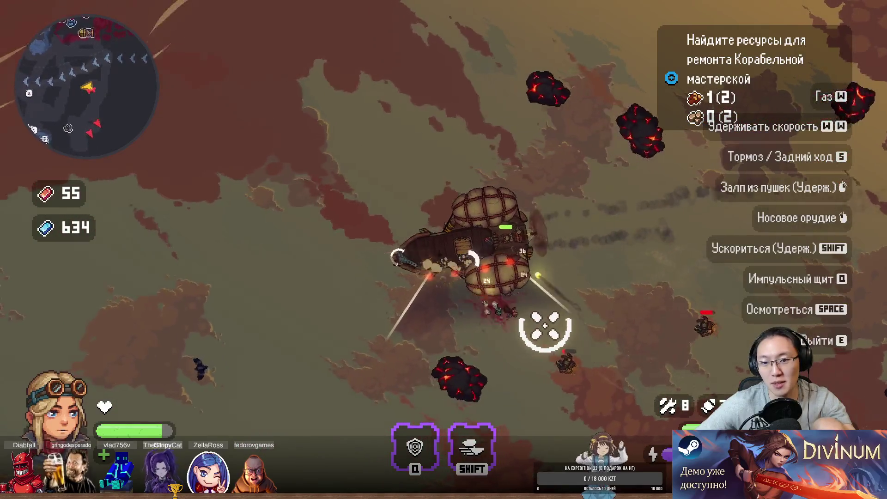
left_click(630, 336)
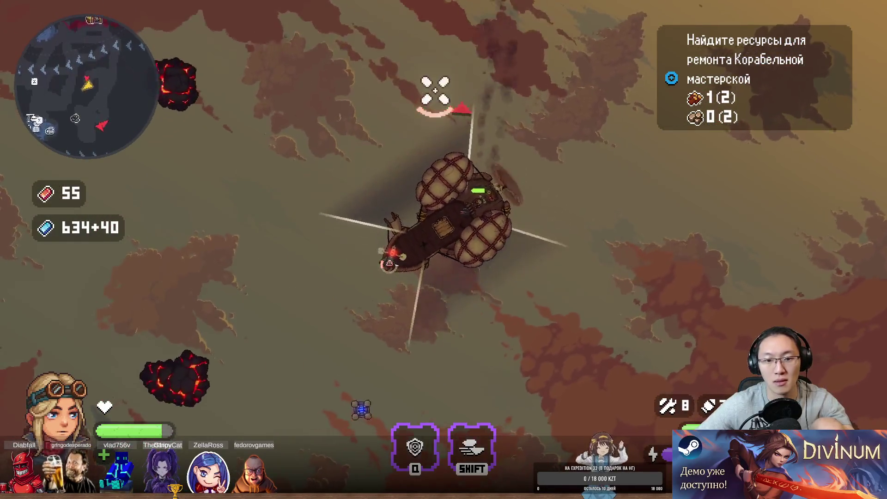
left_click(518, 40)
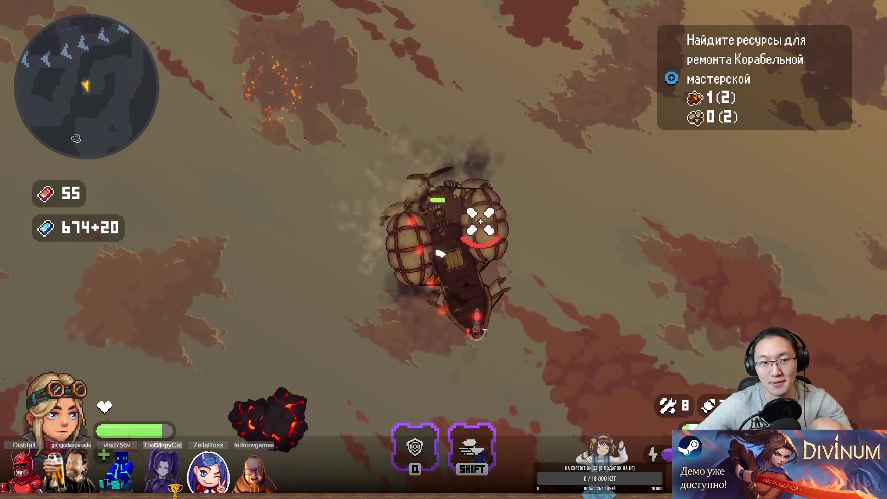
key("e")
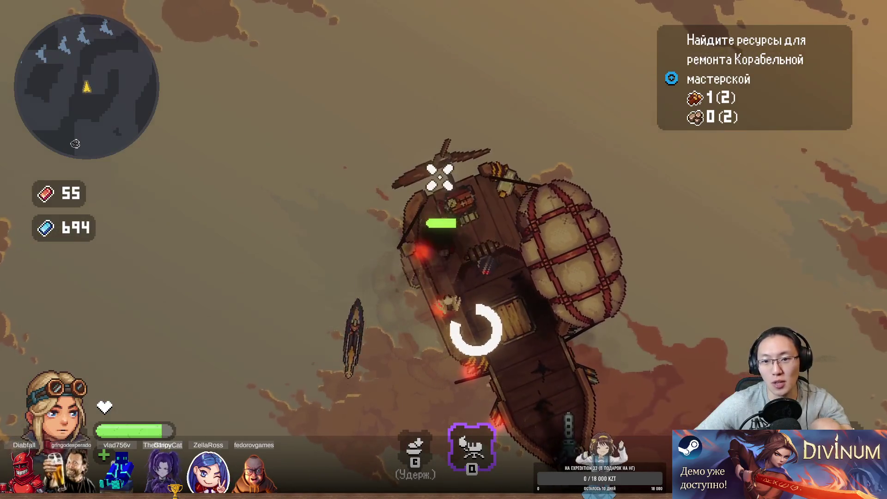
- Patch the damaged deck spots with repair kits, leaving 4 kits, and retake the helm
key("w")
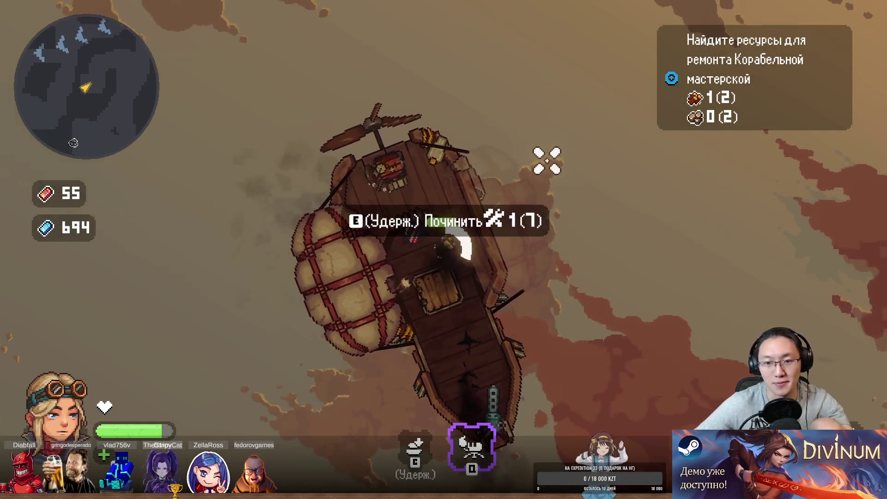
key("e")
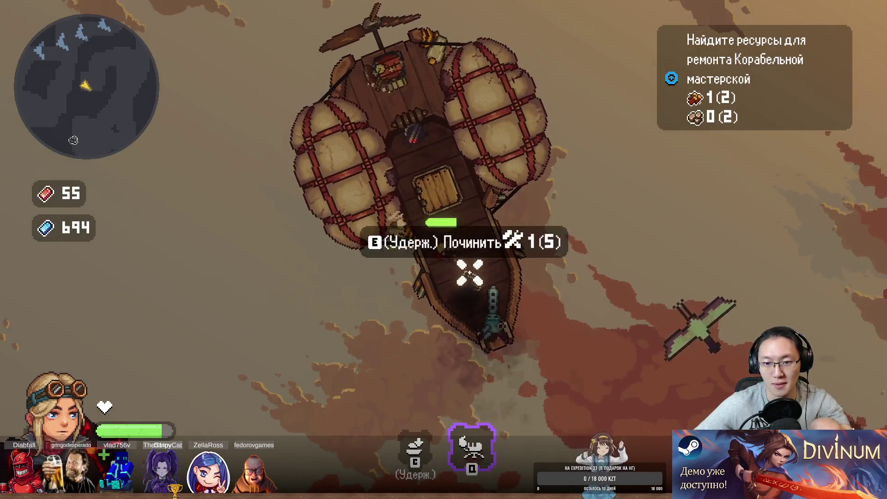
key("s")
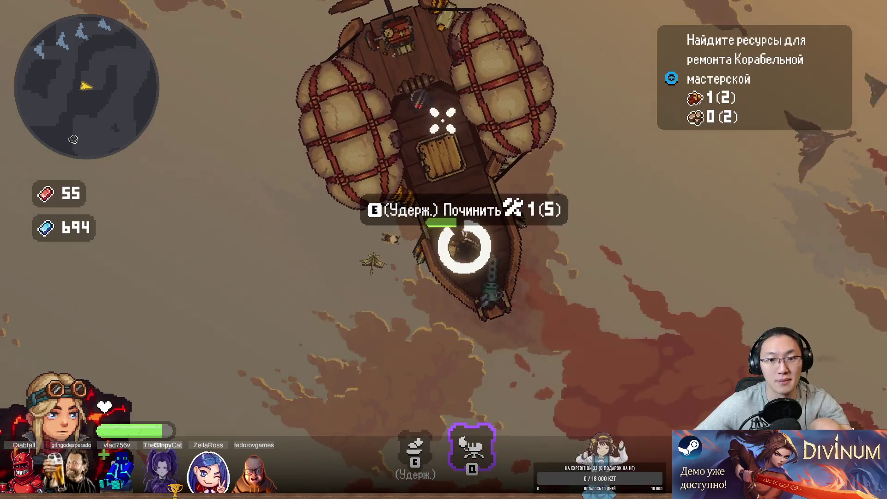
key("w")
key("e")
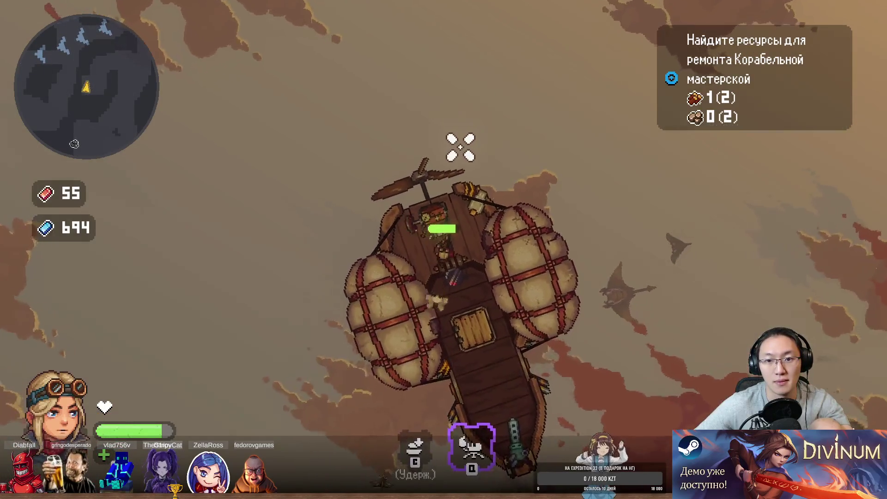
key("e")
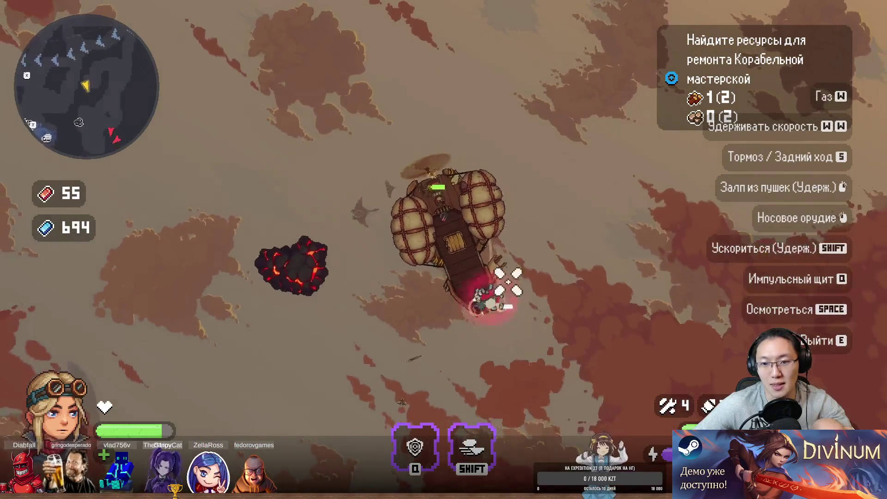
- Fire the cannons at attackers to the left while sailing, pushing ship steel to 804
left_click(214, 386)
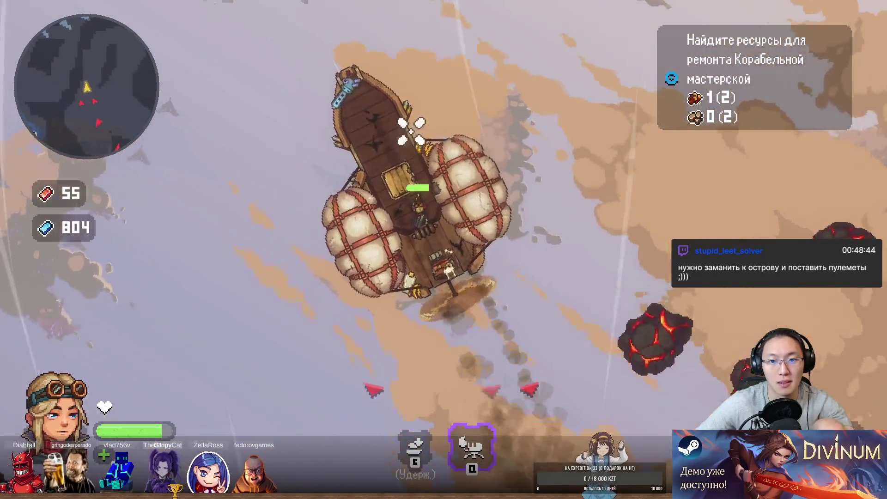
- Patch one damaged spot, retake the helm and turn to fire at the enemy upper right
key("e")
key("Escape")
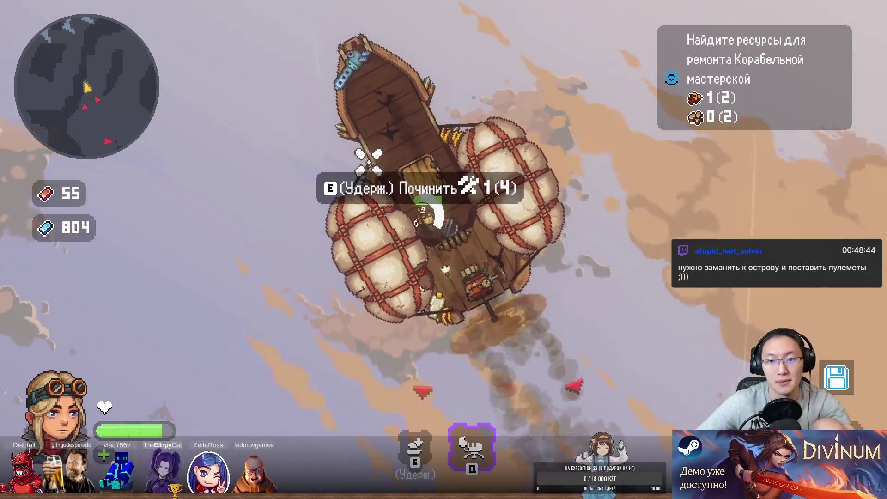
key("e")
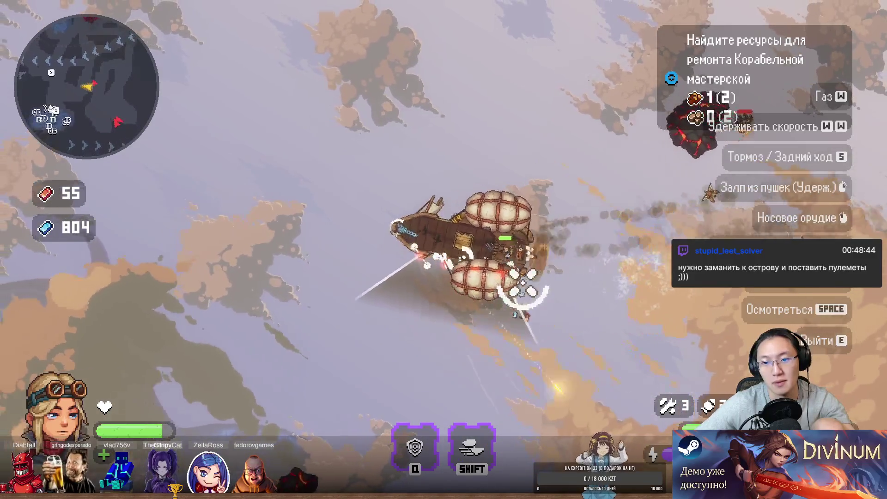
key("d")
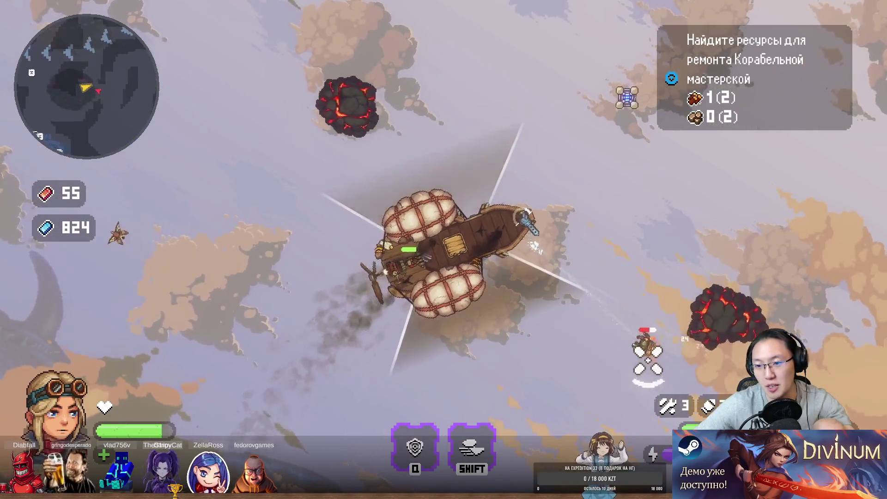
mouse_move(599, 245)
left_mouse_down()
mouse_move(590, 144)
mouse_move(627, 90)
mouse_move(619, 109)
left_mouse_up()
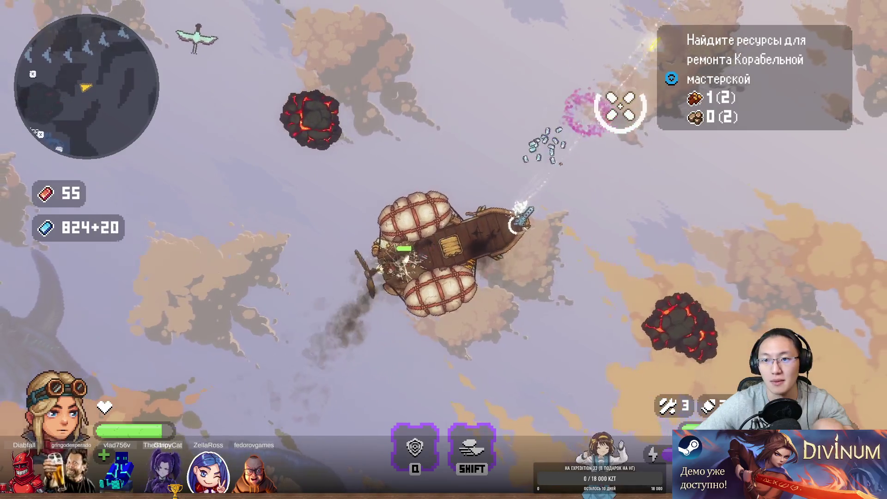
- Leave the helm again and repair the damaged spots aft and toward the bow
key("e")
key("a")
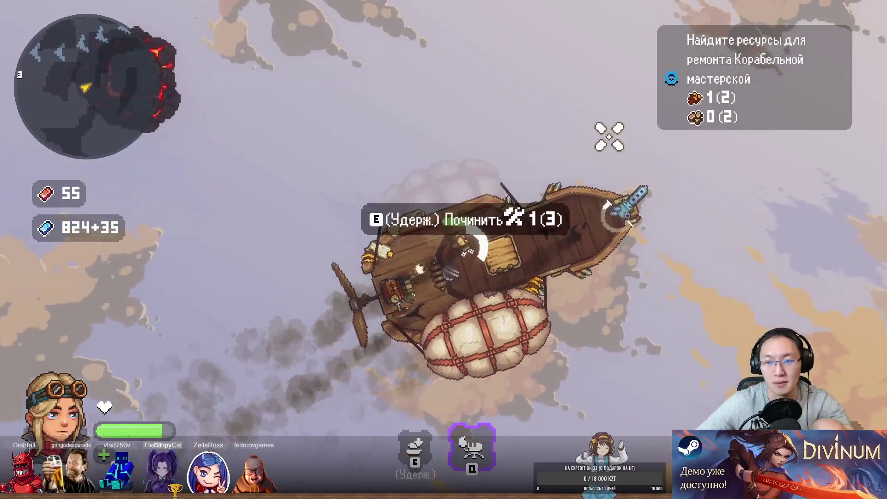
key("e")
key("d")
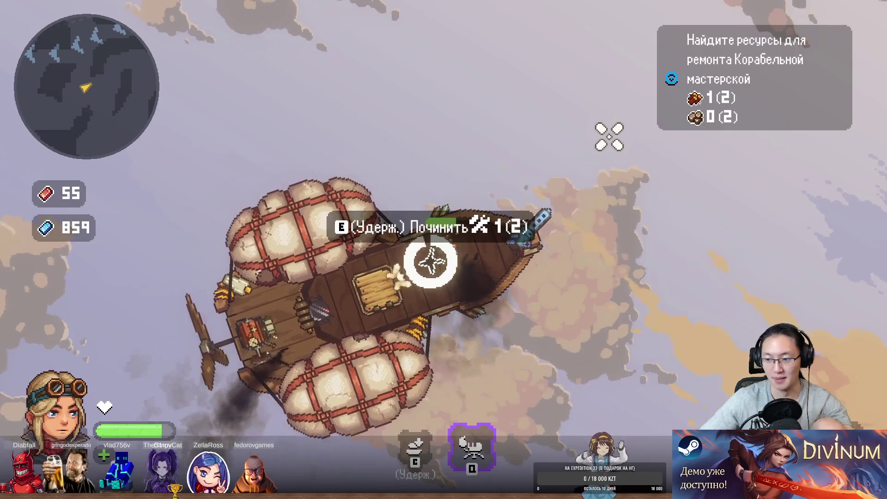
- Repair the last damaged hull spot and walk back to take the helm
key("e")
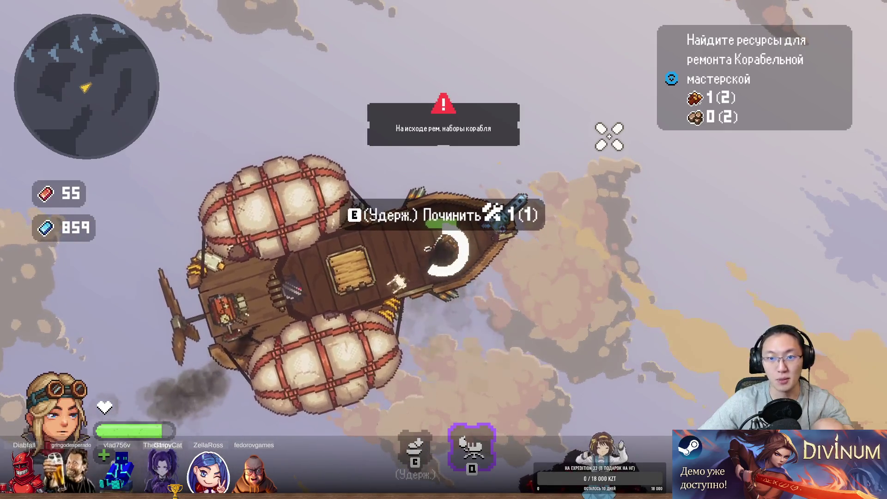
key("a")
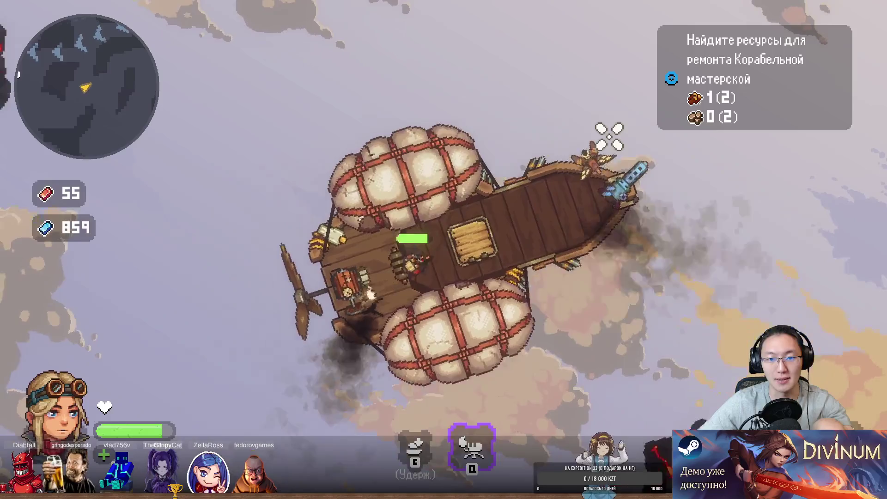
key("e")
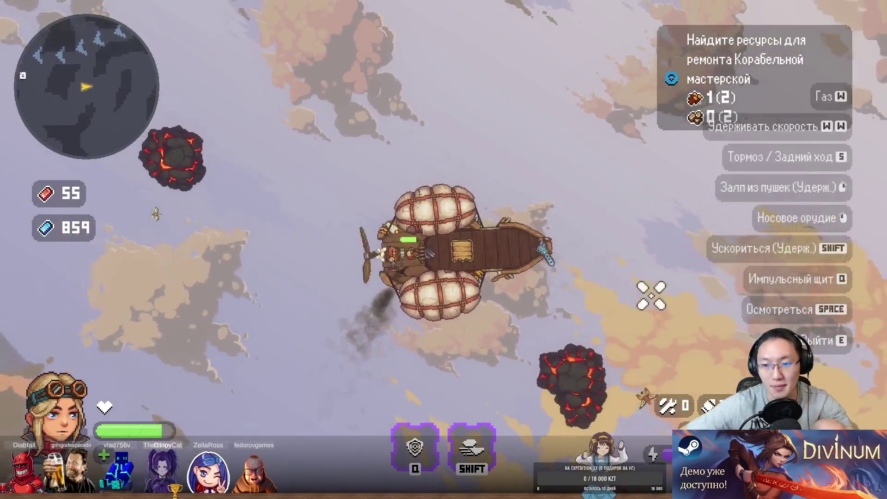
- Fly forward toward the trading post, sweeping the wide beam across enemies above
key("w")
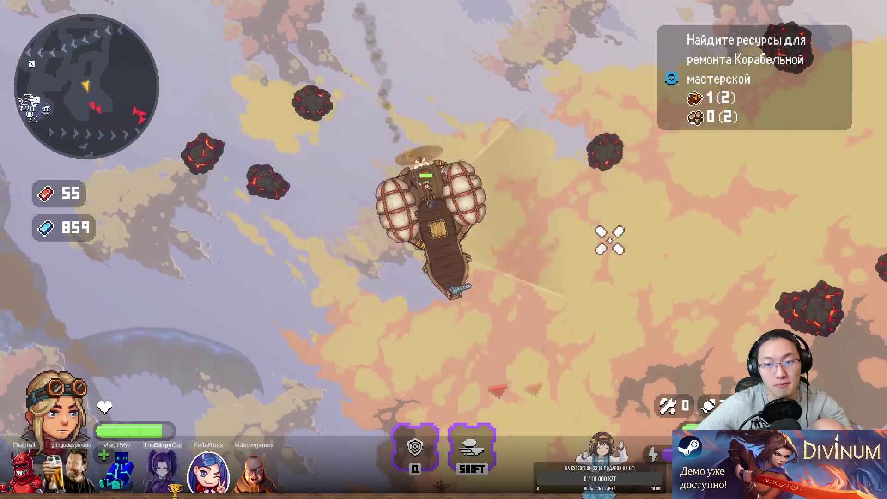
left_click(610, 241)
mouse_move(616, 236)
left_mouse_down()
mouse_move(525, 337)
mouse_move(554, 321)
mouse_move(544, 351)
mouse_move(513, 391)
left_mouse_up()
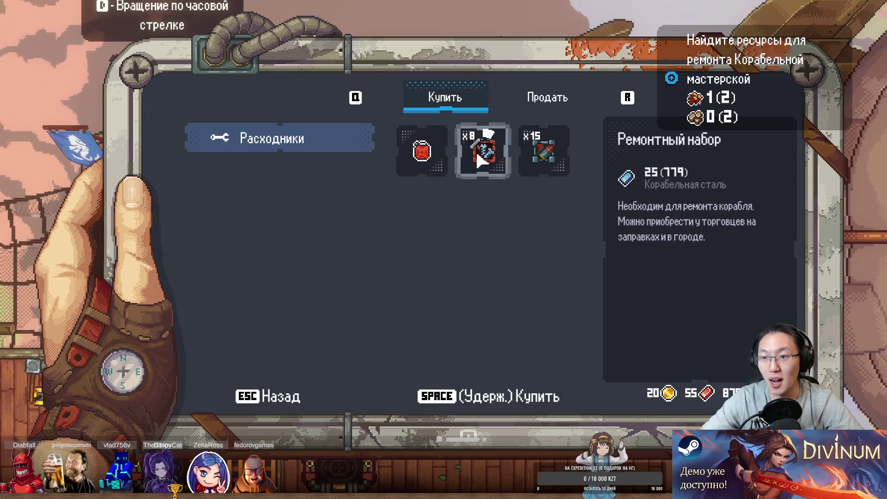
- Buy eight Ремонтный набор repair kits, leave the shop and walk aboard to the helm
key("space")
key("Escape")
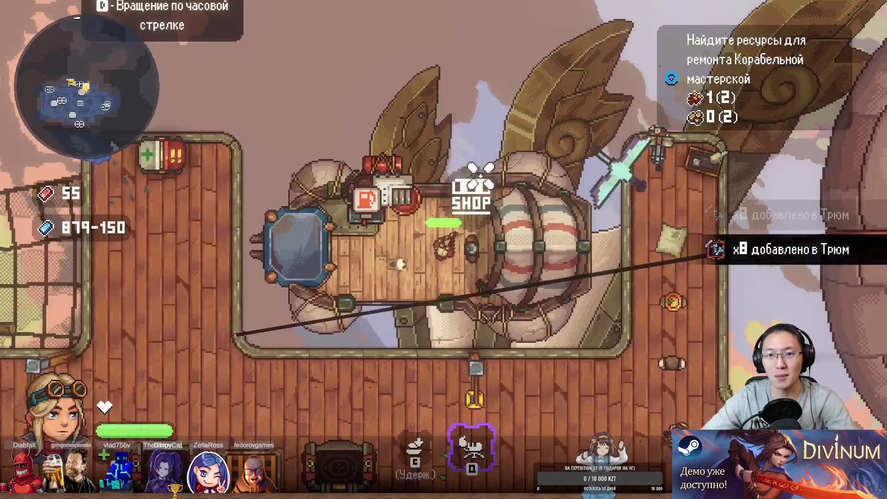
key("s")
key("a")
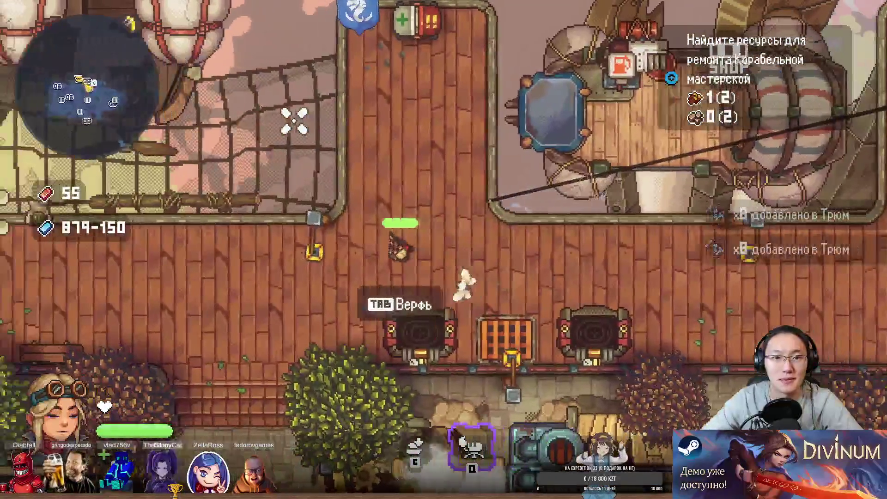
key("w")
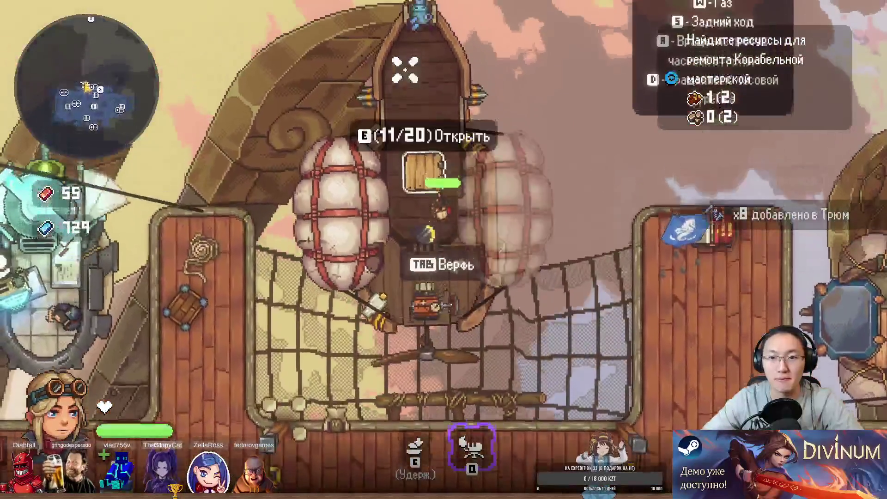
key("s")
key("e")
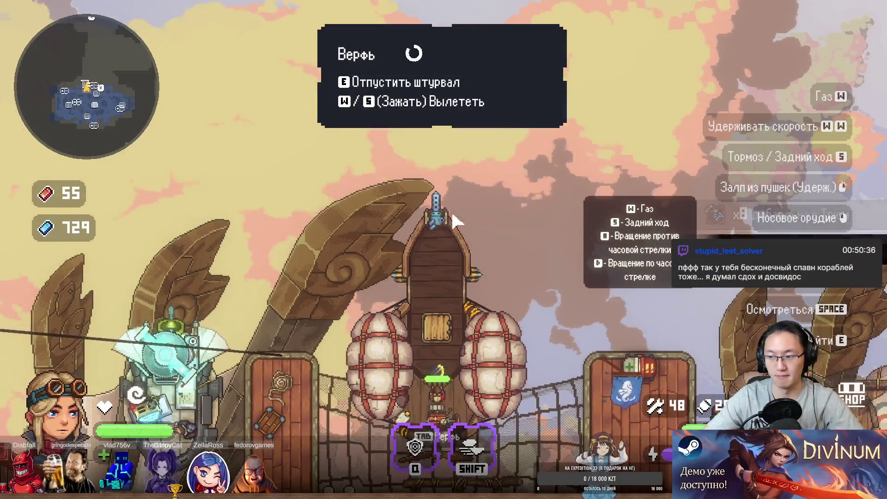
- Fly the airship up out of the dock and steer it up-left
key("w")
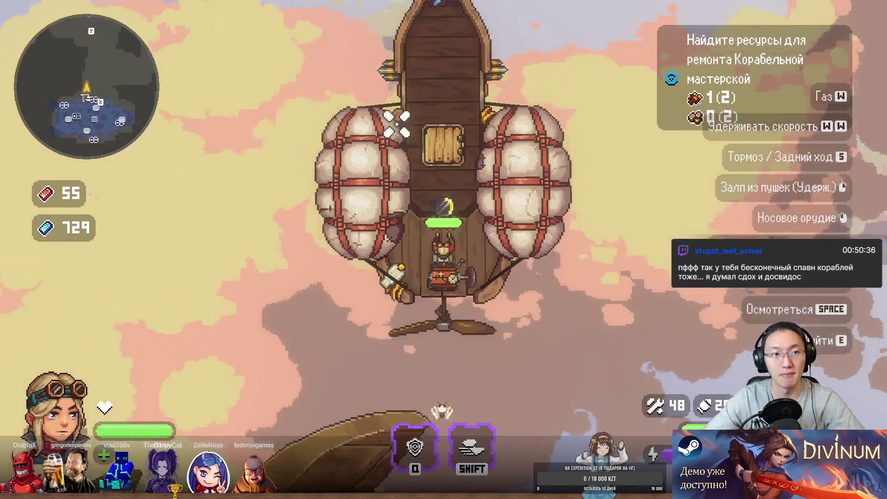
key("a")
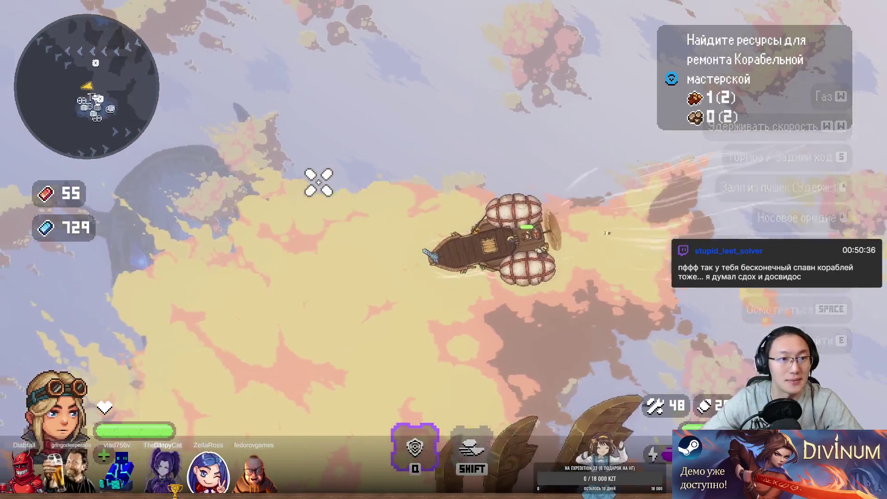
key("d")
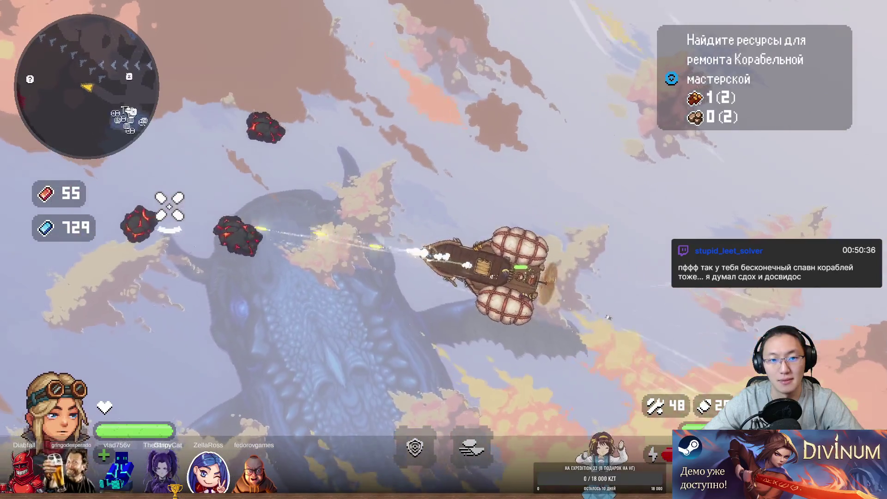
- Steer past the floating rocks, boosting and firing, until reaching the FUEL station ship
key("a")
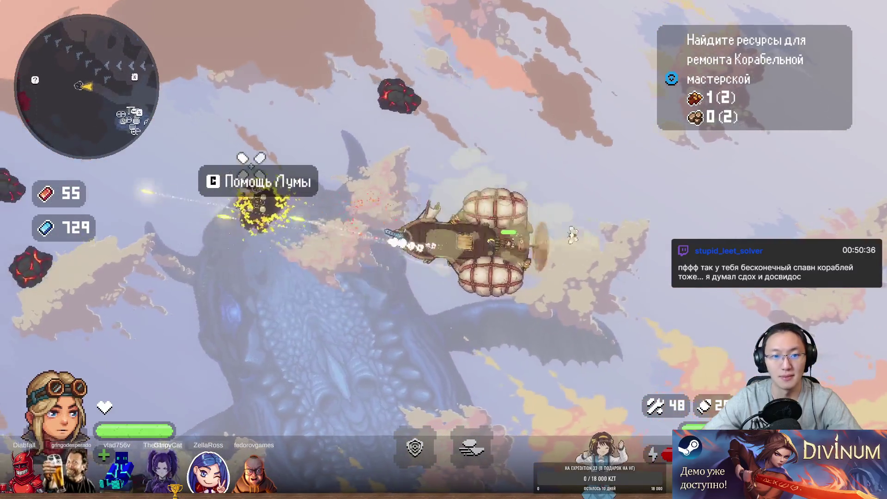
key("d")
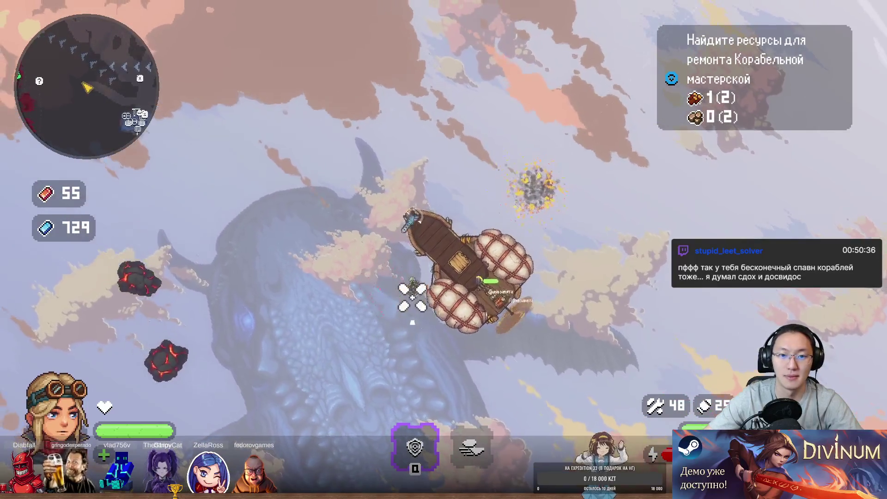
key("a")
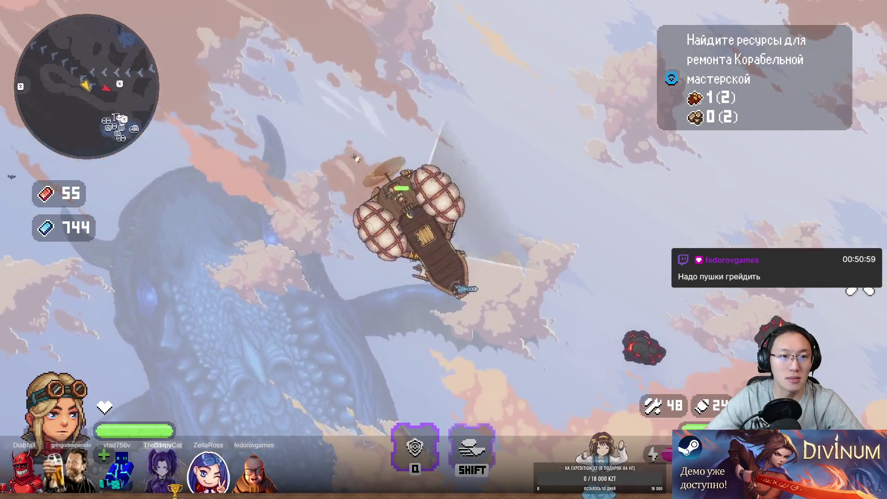
key("d")
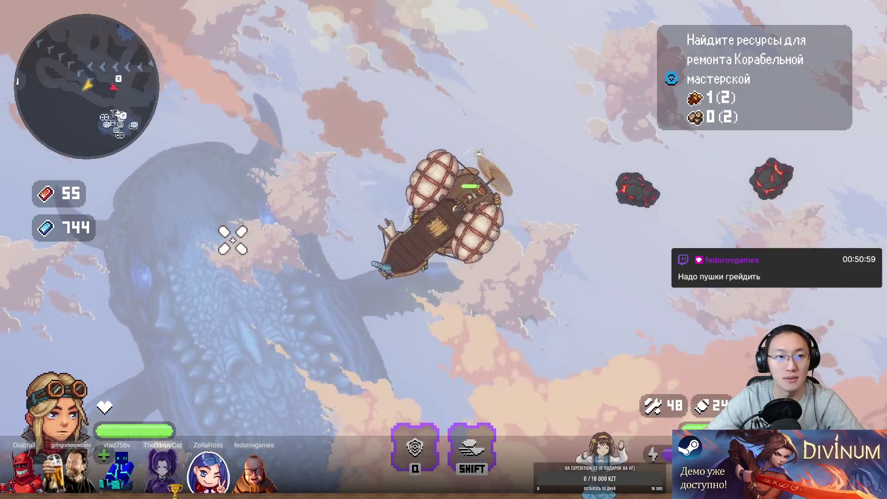
key("d")
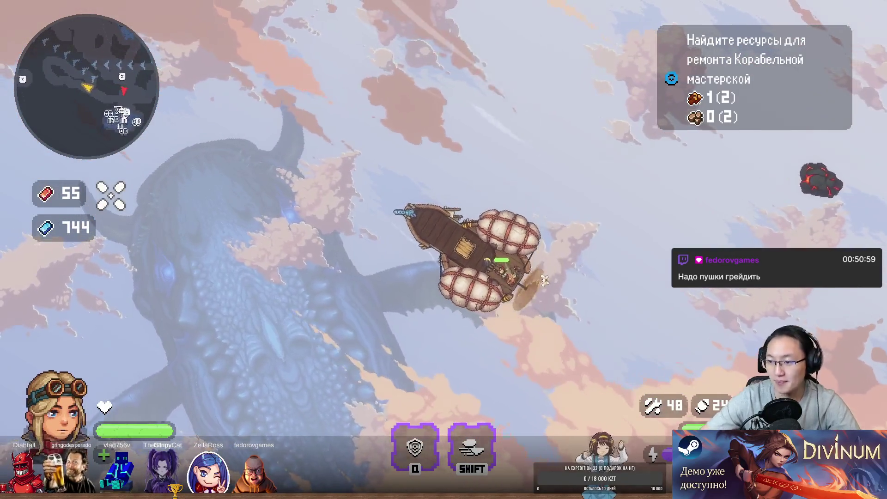
key("a")
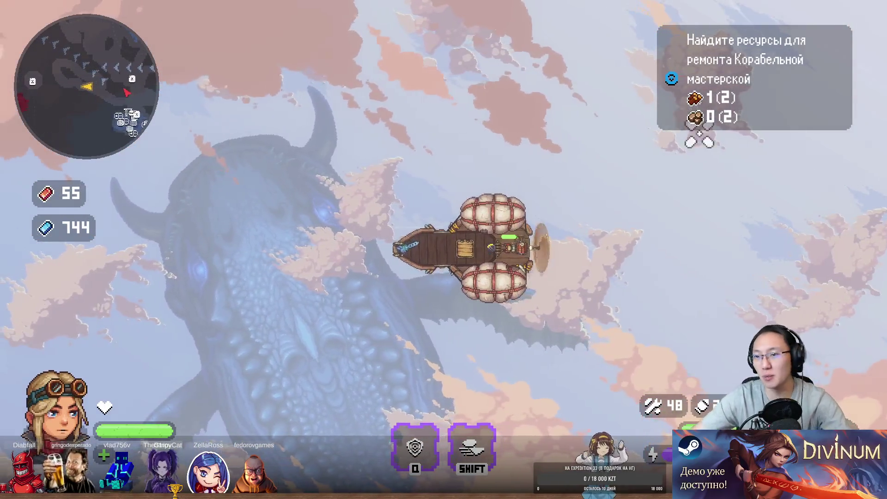
key("shift")
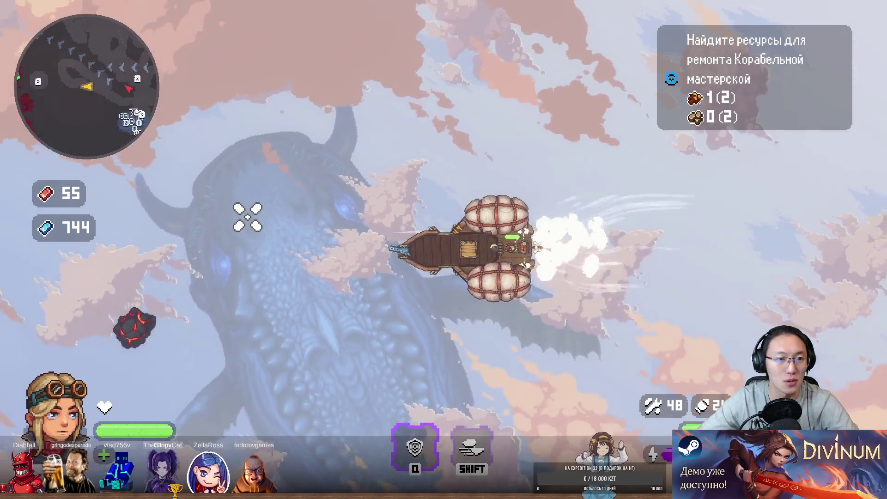
left_click(462, 374)
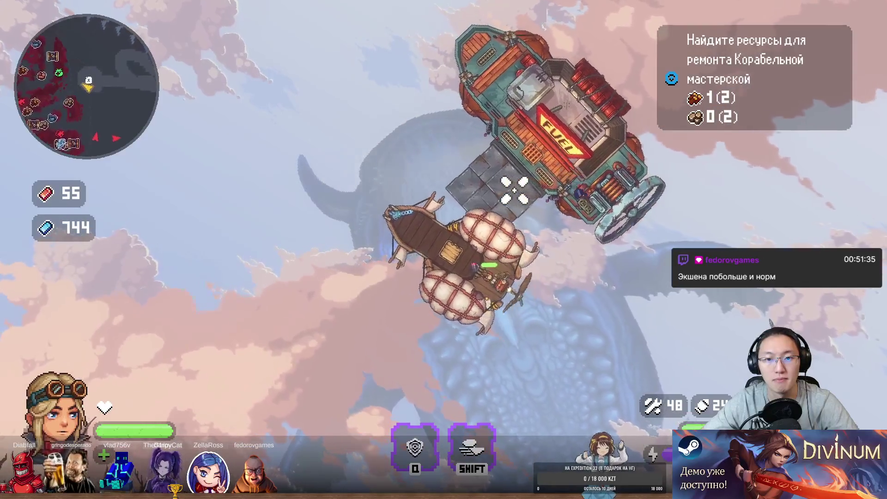
- Leave the helm beside the fuel station and take the fuel canister out of the hold
key("e")
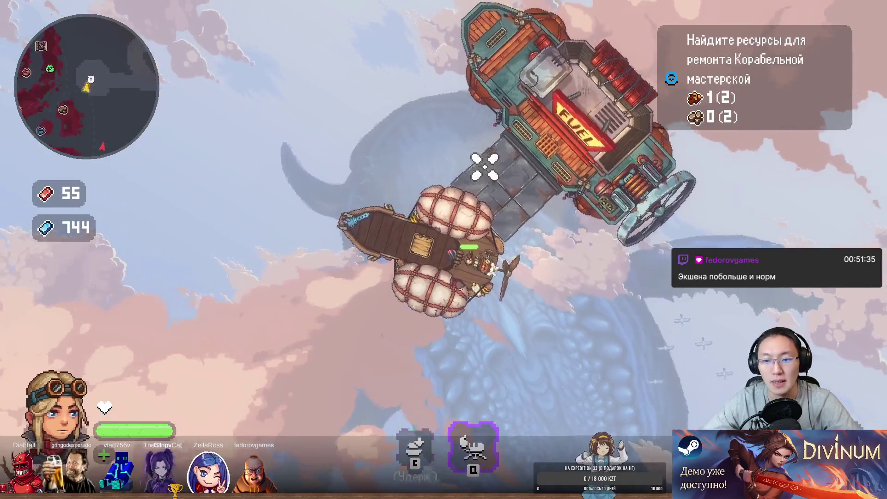
key("e")
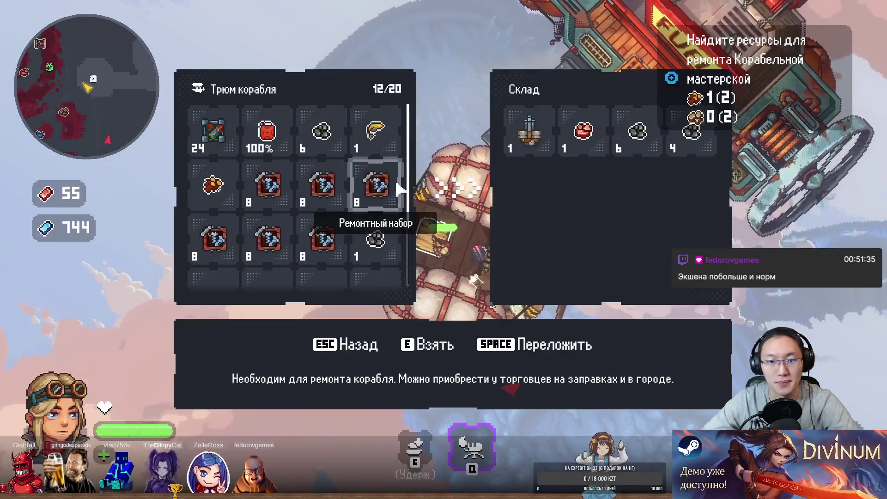
key("e")
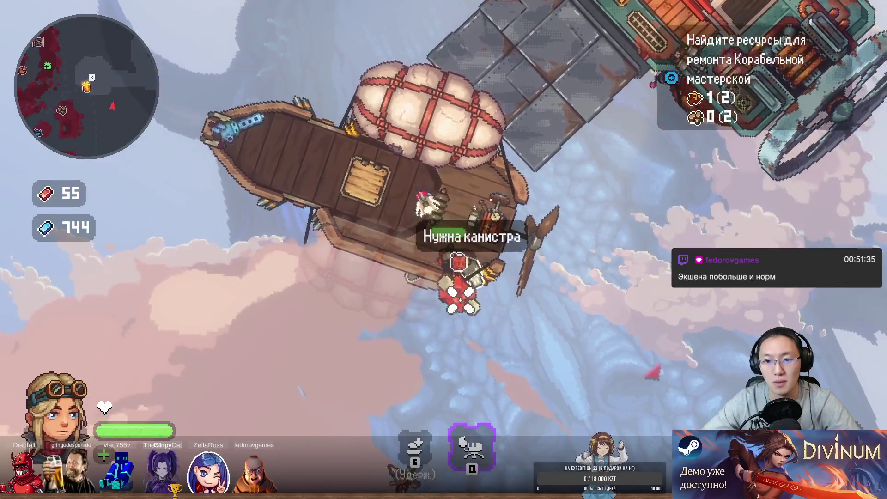
key("e")
key("e")
key("e")
- Carry the canister onto the fuel station's deck and fill it at the pump
key("w")
key("a")
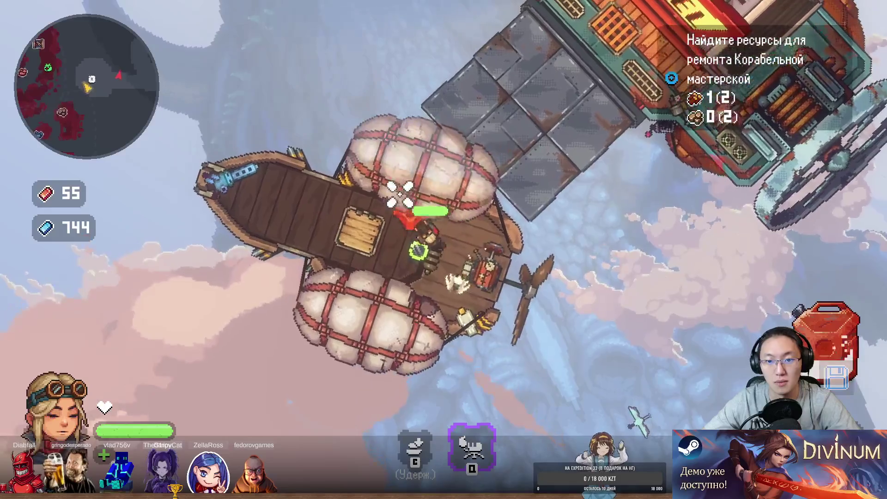
key("w")
key("d")
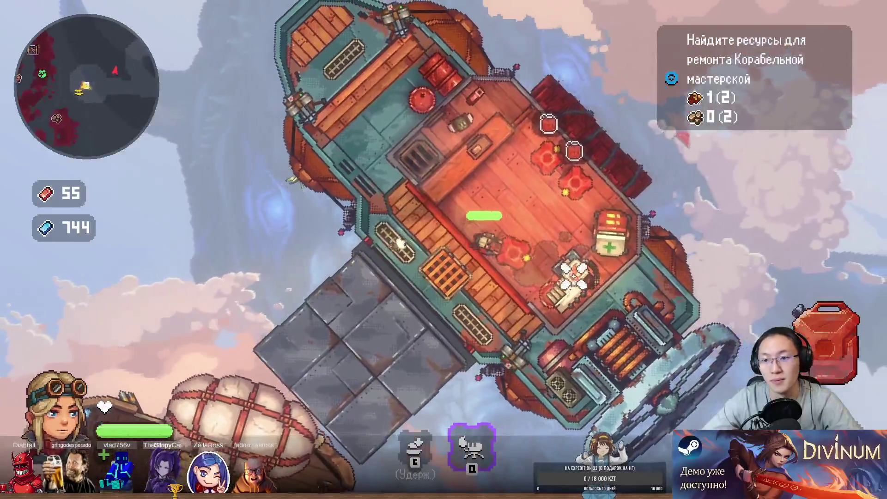
key("d")
key("e")
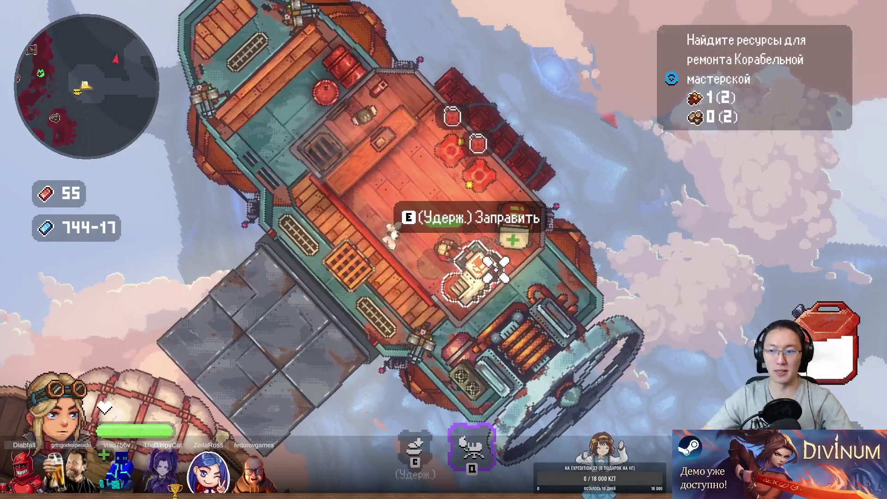
- Carry the full canister back and store it in the ship's hold
key("a")
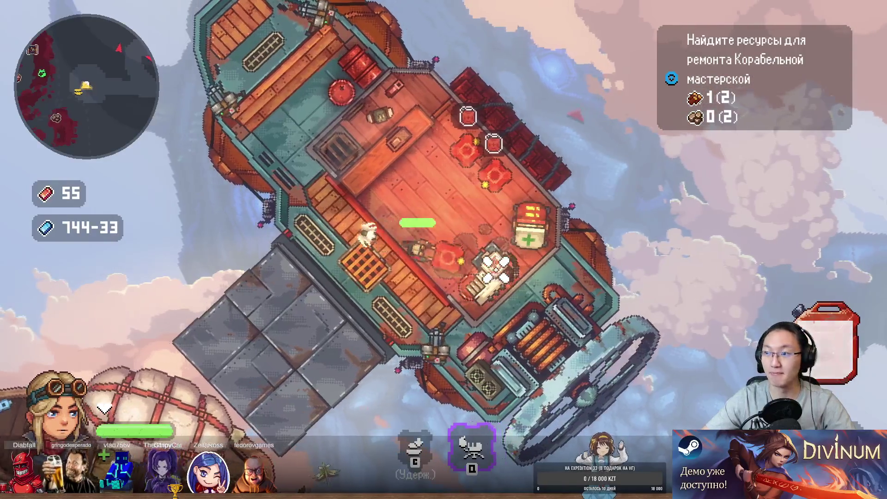
key("a")
key("s")
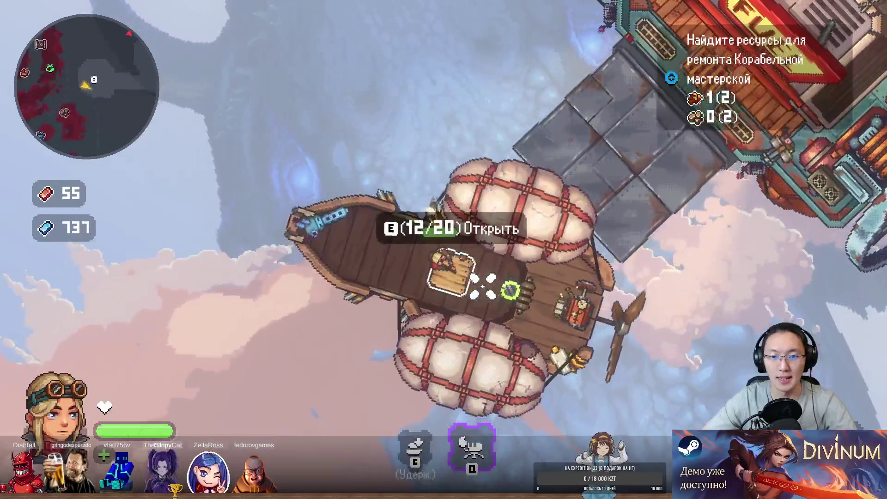
key("w")
key("d")
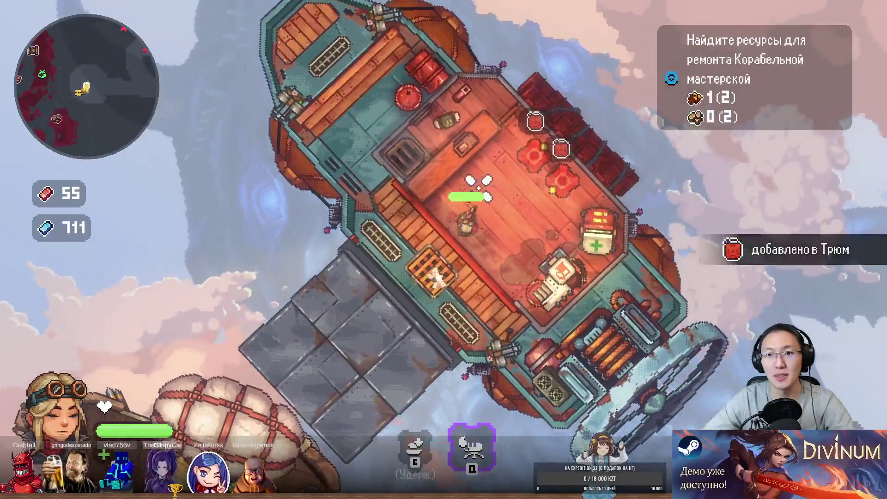
- Talk to the fuel station owner, pay for the fuel (crystals 744 to 711), and return aboard
key("w")
key("e")
key("space")
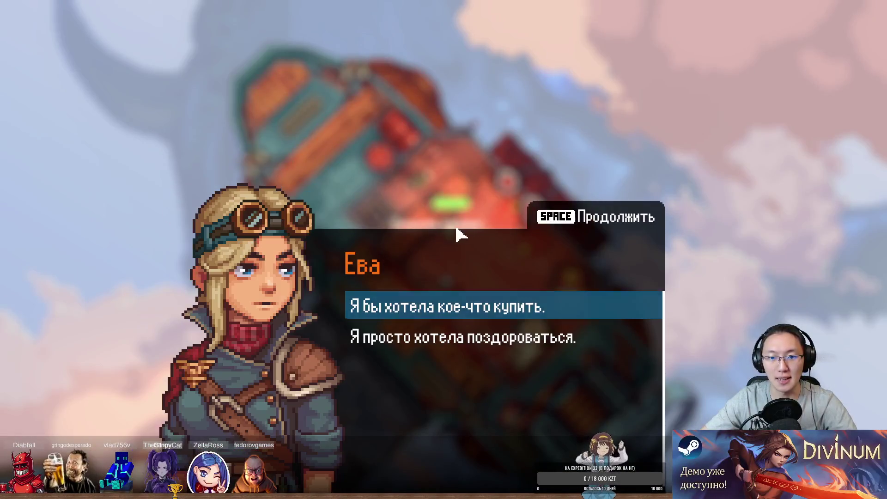
left_click(386, 305)
key("Escape")
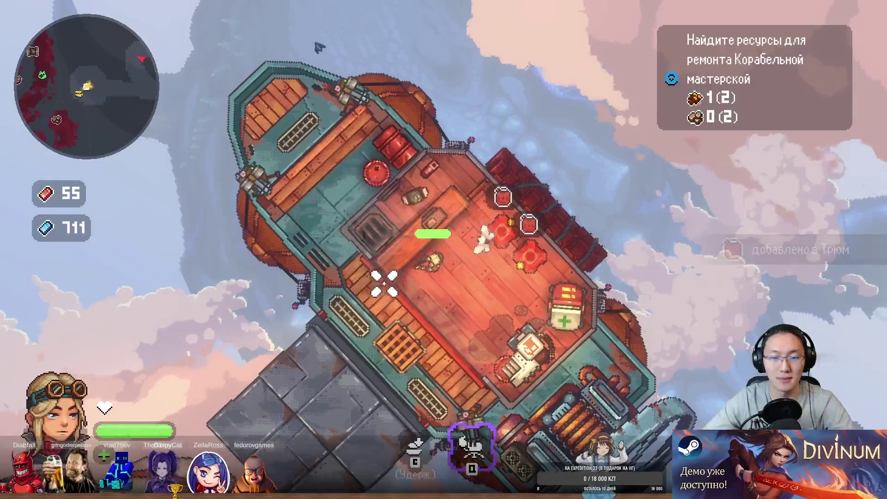
key("s")
key("a")
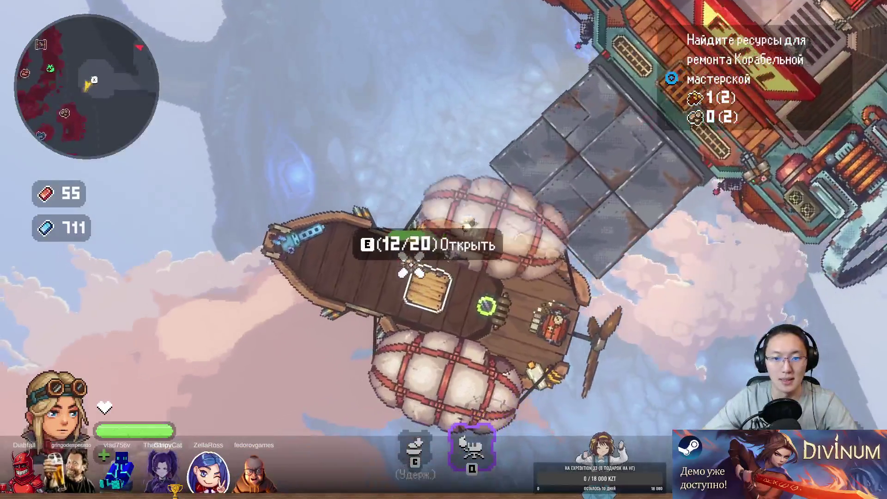
- Steer from the fuel station over the island, firing at defenders, then back away from the dock
key("e")
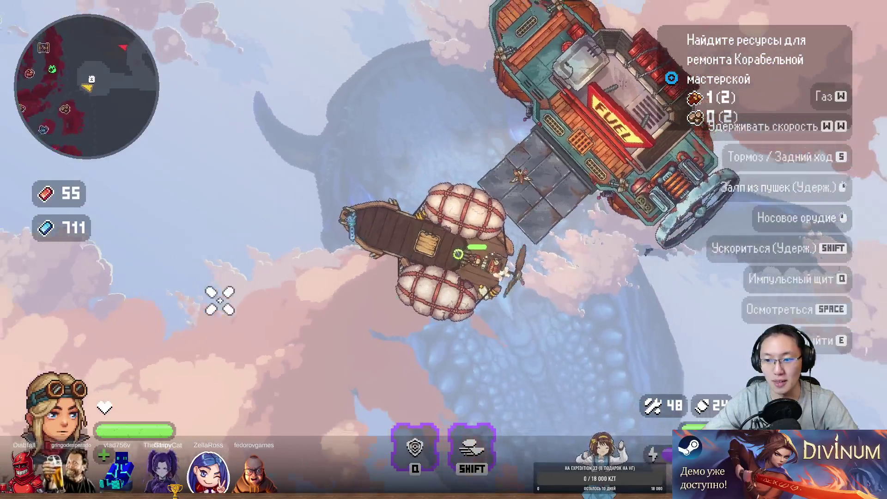
key("w")
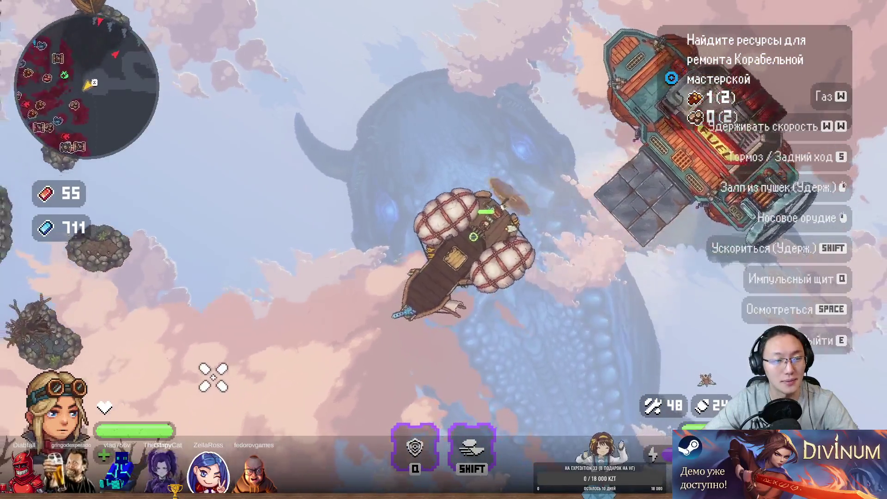
key("w")
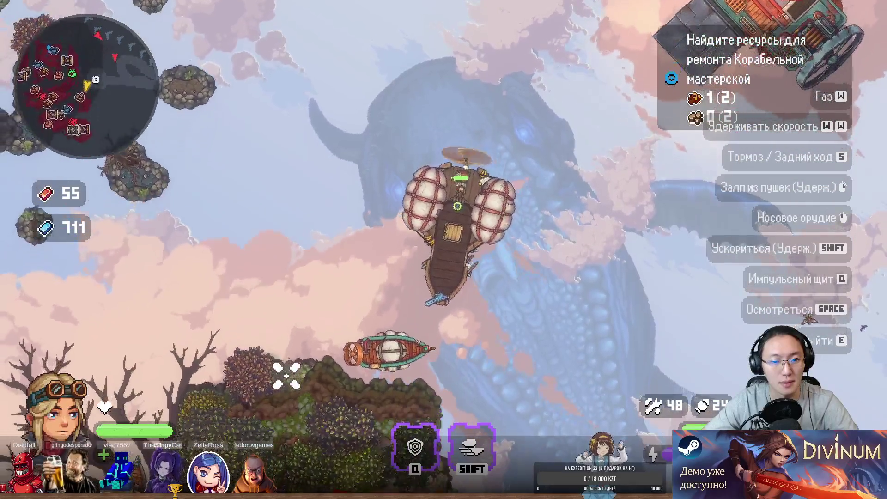
key("w")
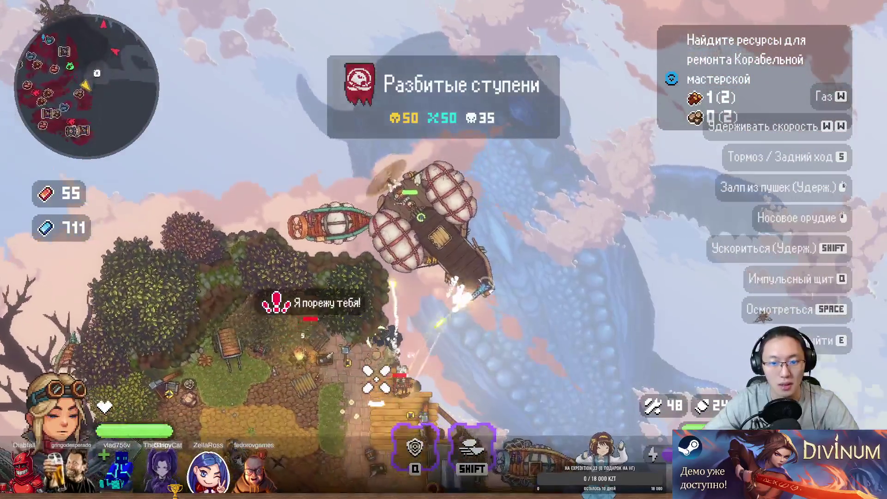
left_click(297, 336)
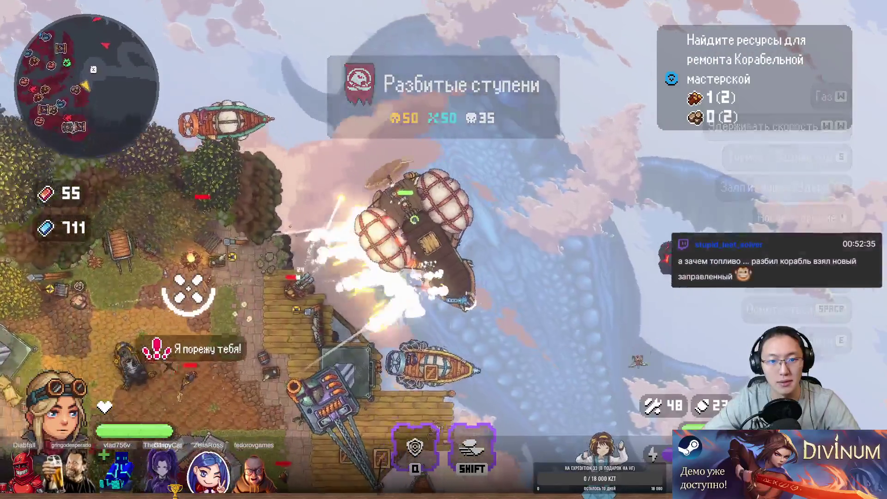
key("w")
key("d")
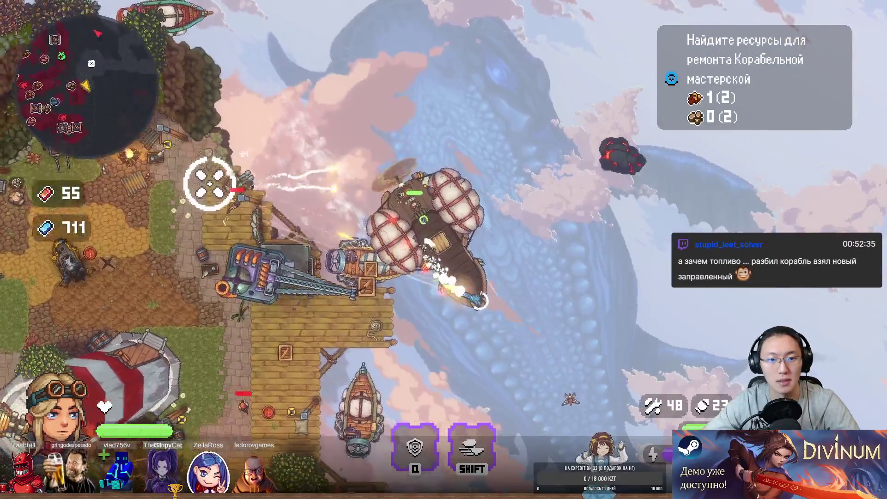
key("d")
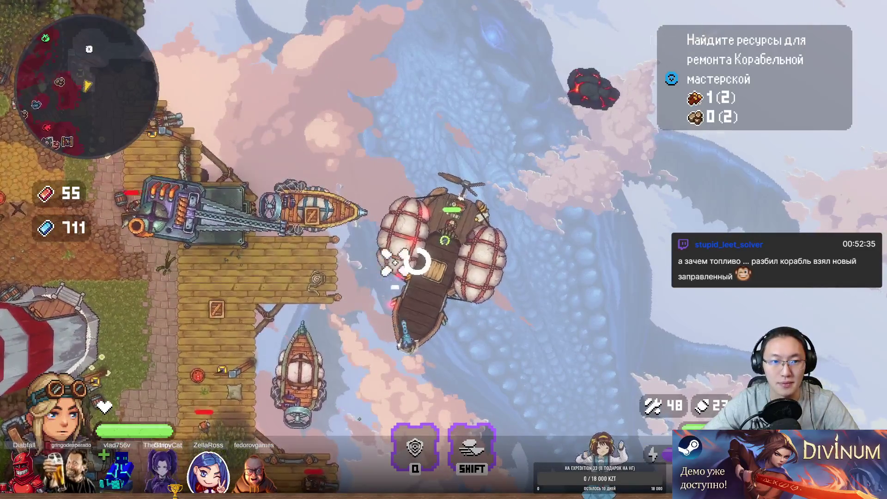
key("d")
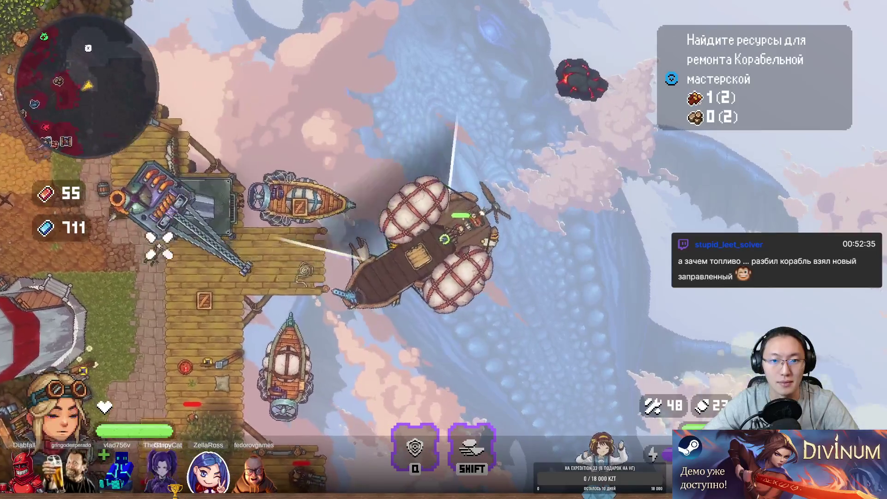
key("s")
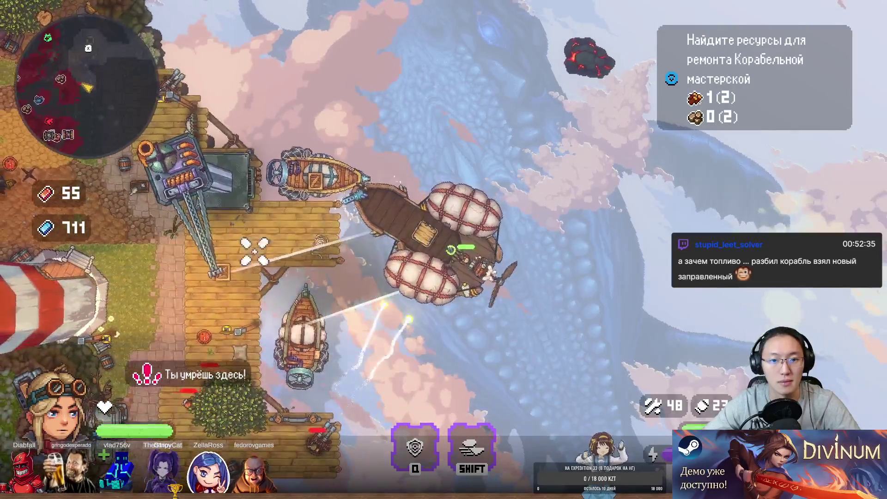
key("s")
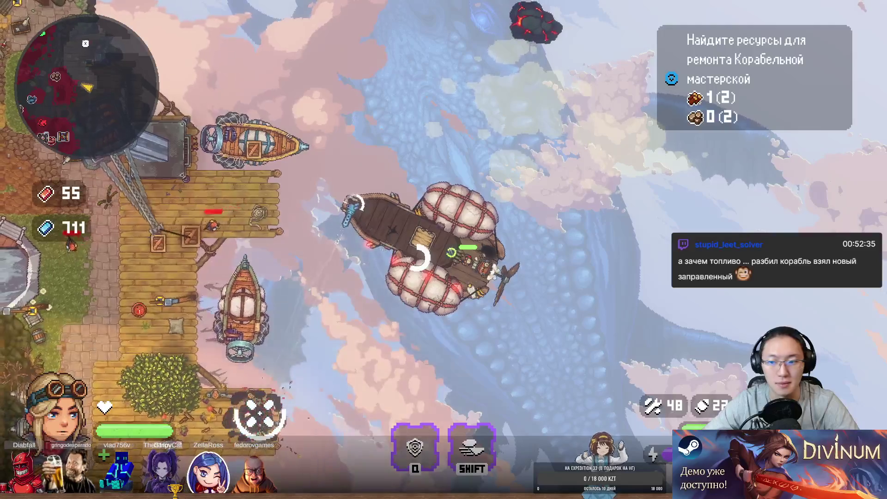
- Step off the helm onto the dock and shoot the enemies there
key("e")
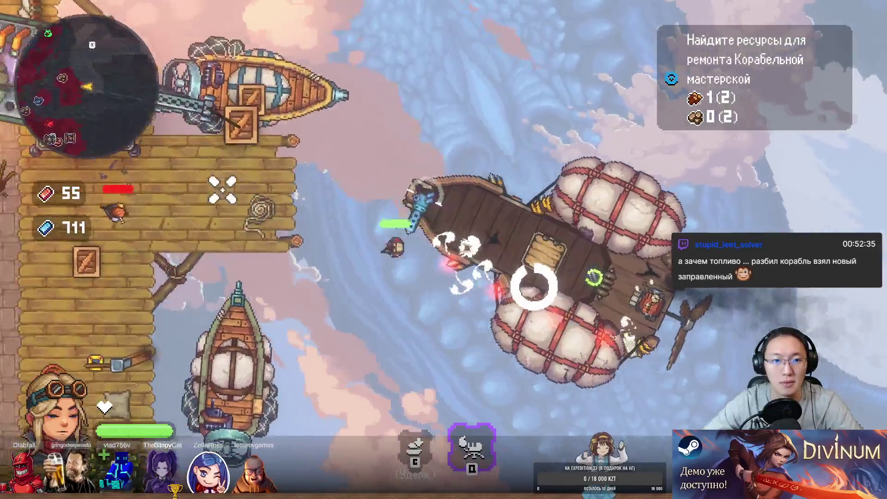
key("a")
left_click(344, 350)
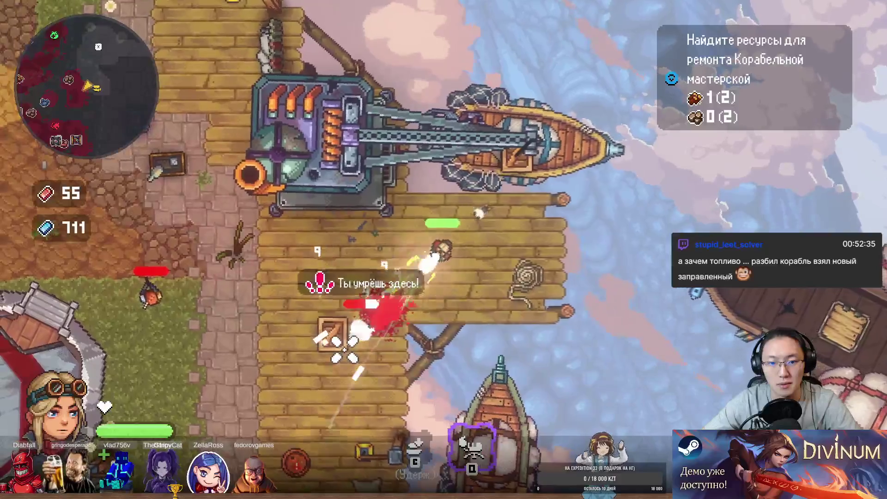
key("d")
left_click(323, 314)
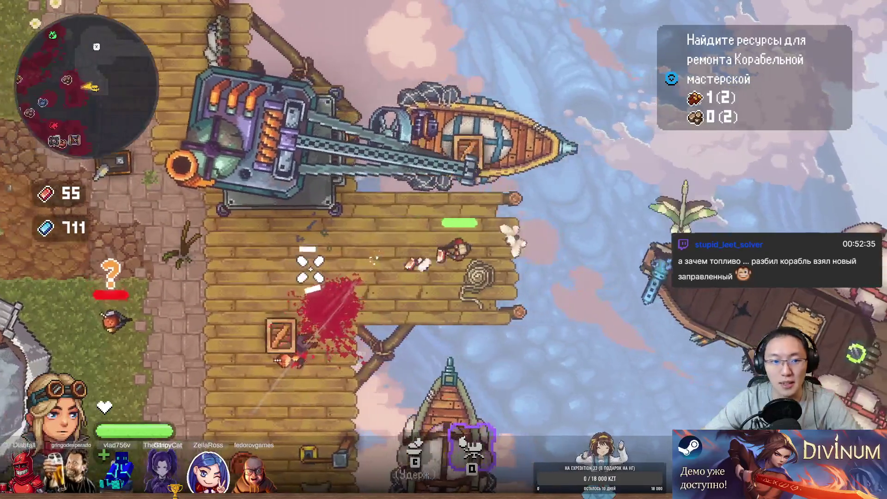
left_click(310, 269)
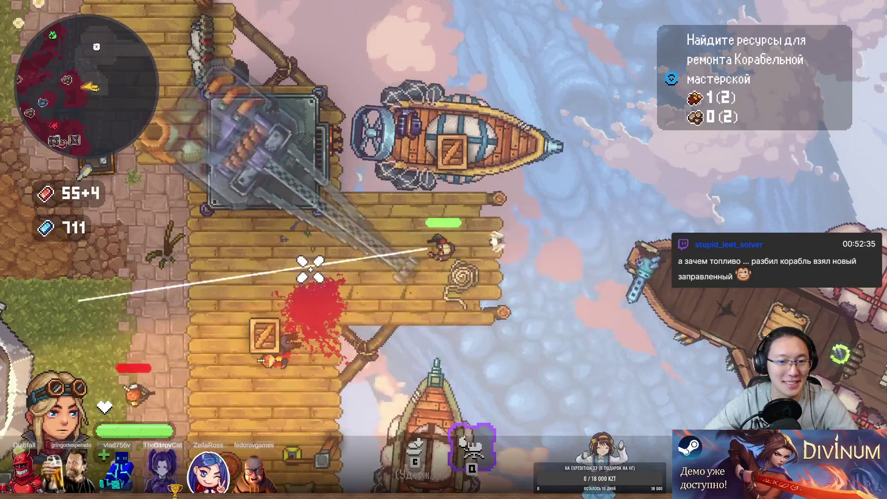
key("a")
left_click(228, 386)
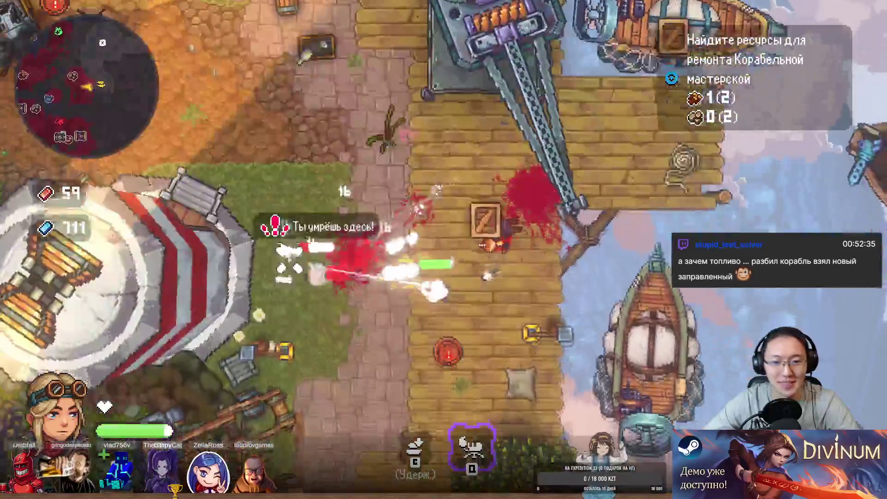
key("s")
key("d")
- Fight up across the island into the yard, shooting enemies and collecting dropped resources
left_click(580, 134)
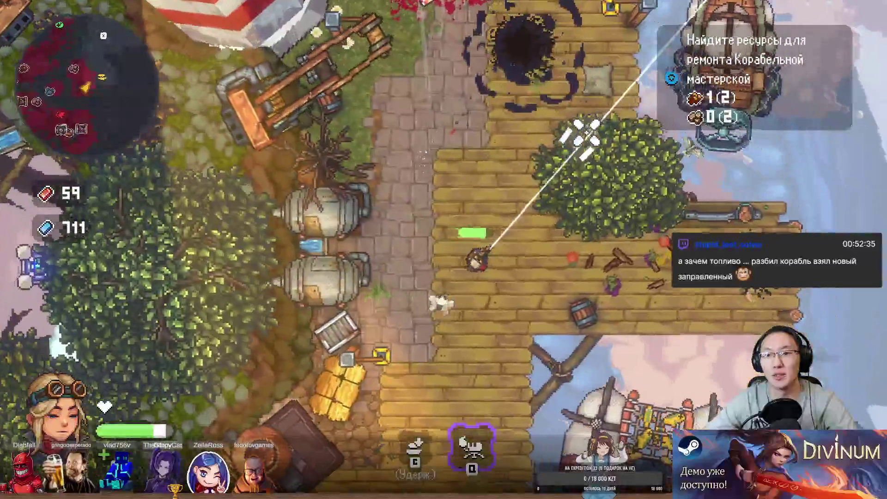
key("d")
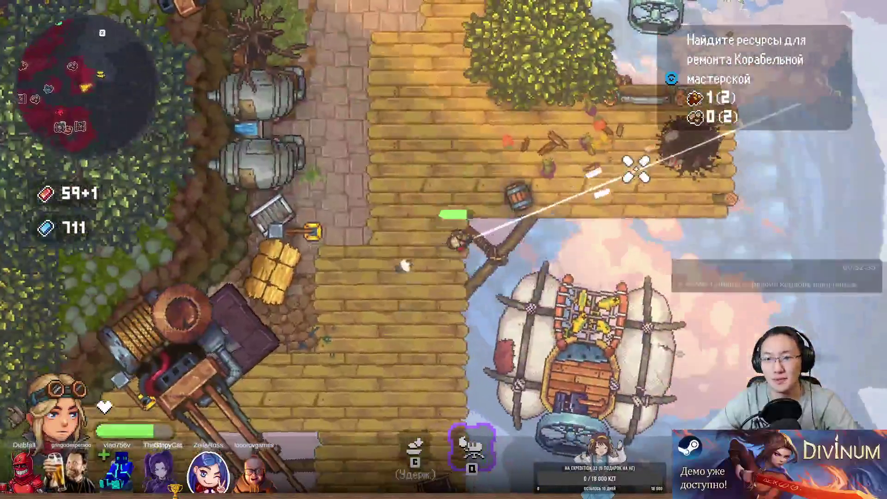
left_click(636, 167)
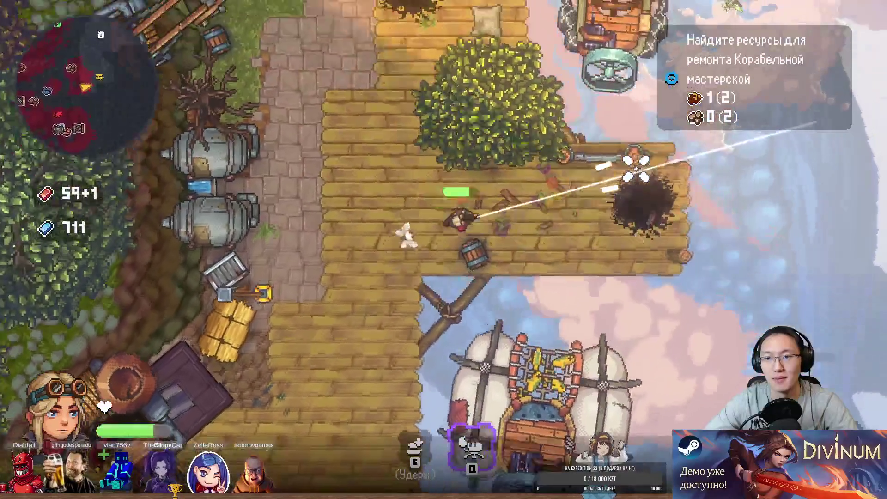
key("w")
key("a")
left_click(376, 174)
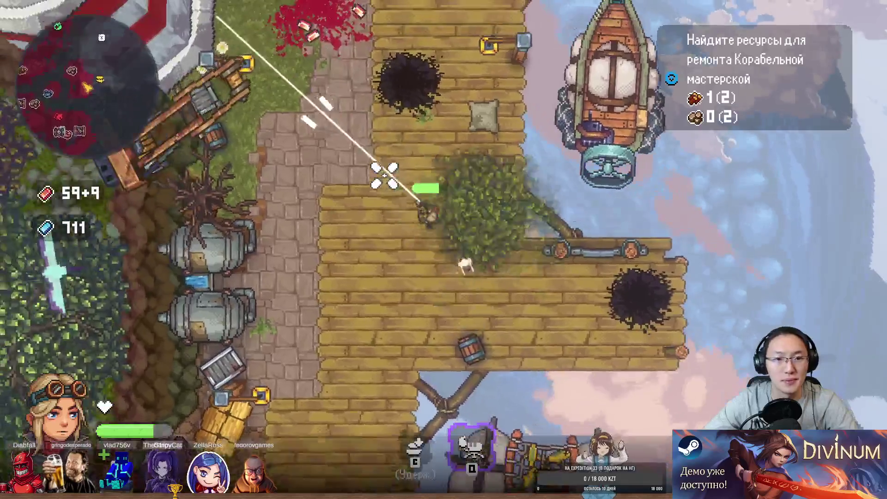
key("w")
left_click(471, 188)
left_click(334, 99)
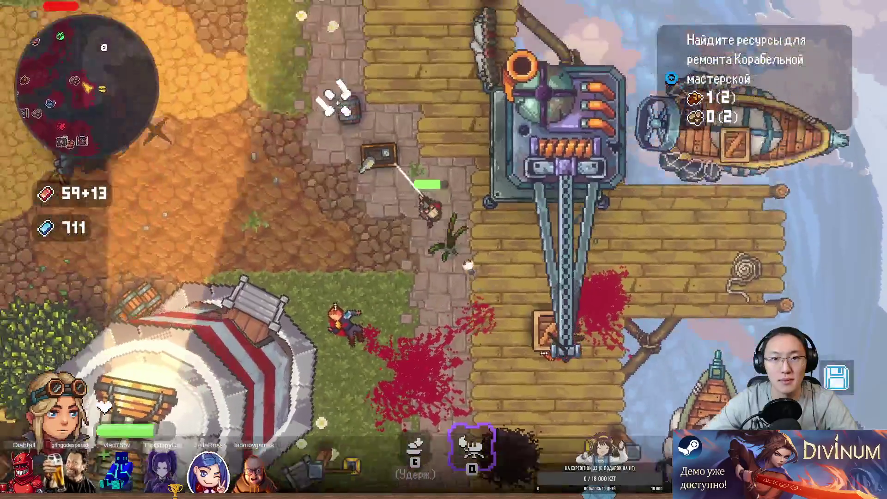
key("a")
key("w")
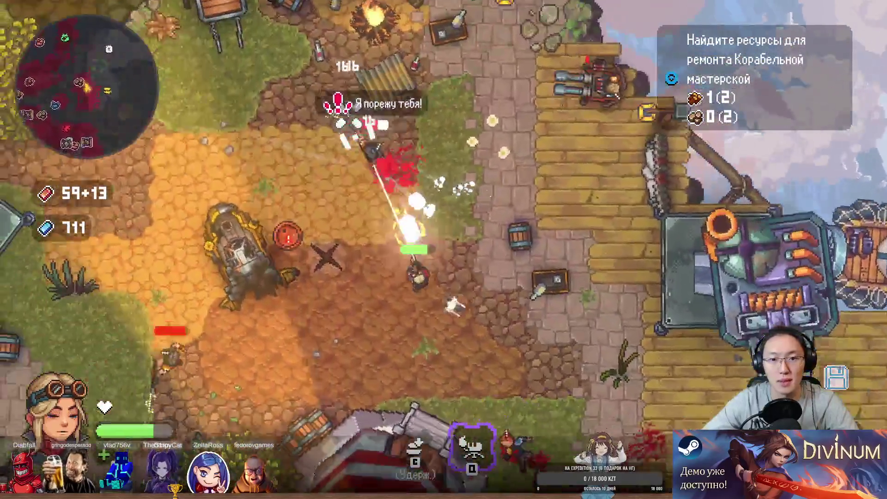
left_click(372, 76)
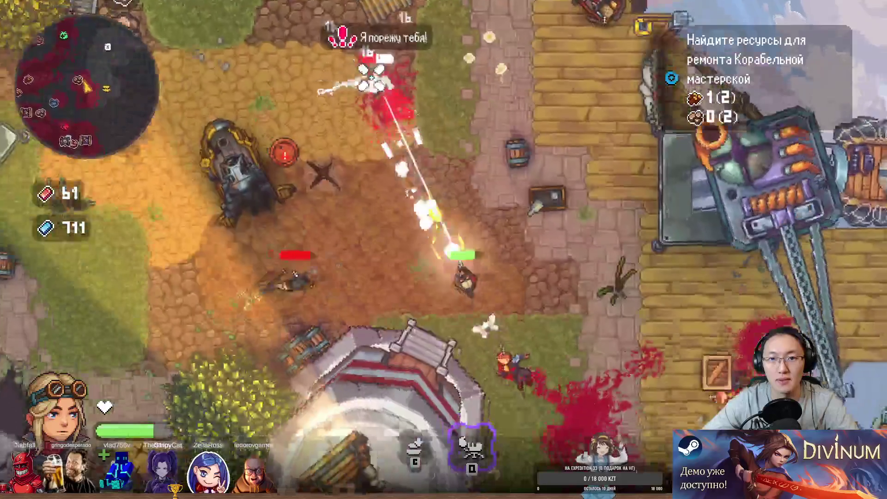
key("d")
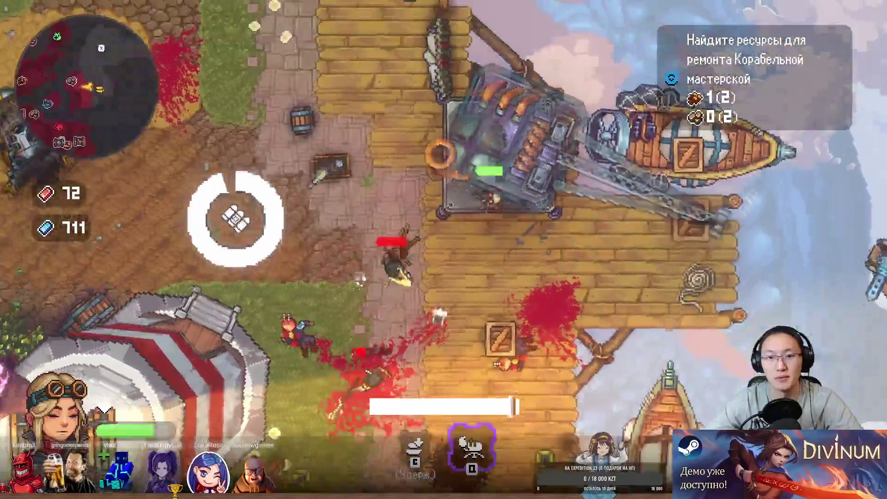
- Run back down the dock, dodging while firing and releasing a charged shot at the enemy
key("s")
left_click(478, 100)
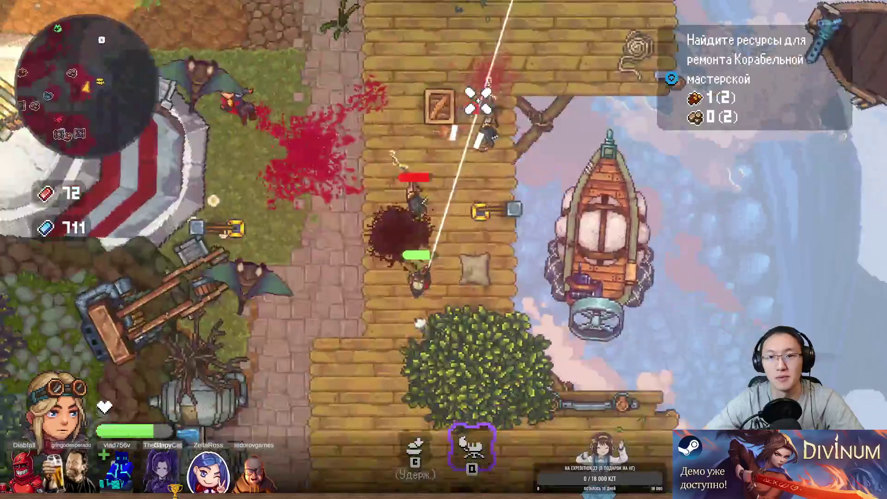
key("s")
key("a")
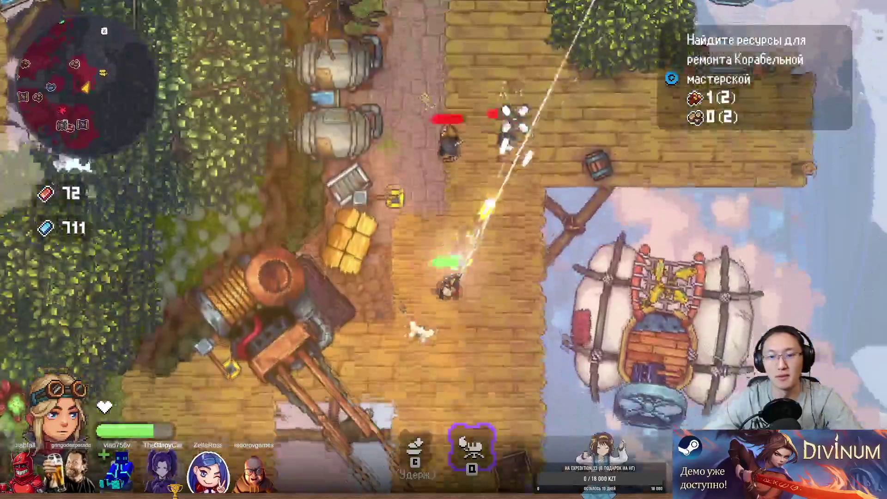
key("s")
key("d")
key("w")
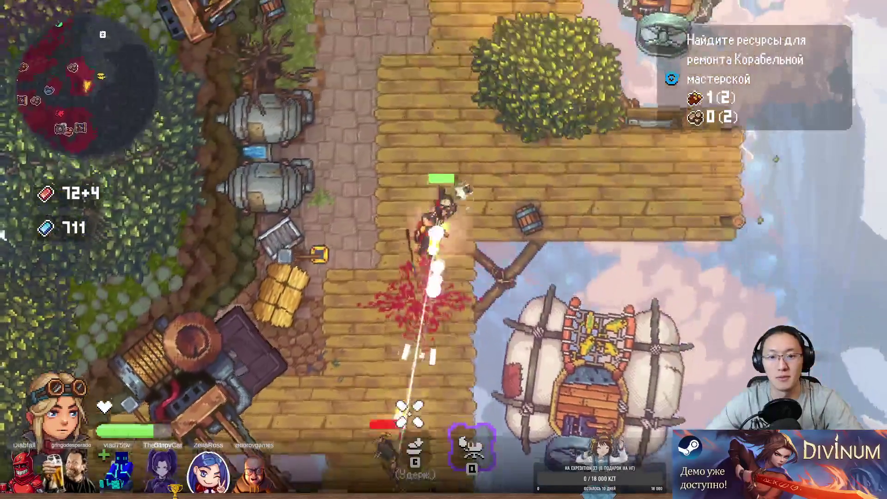
key("s")
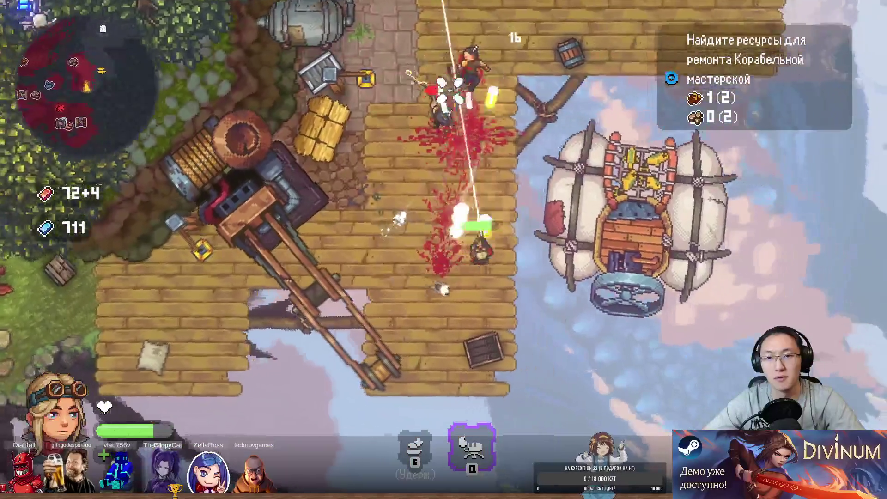
key("a")
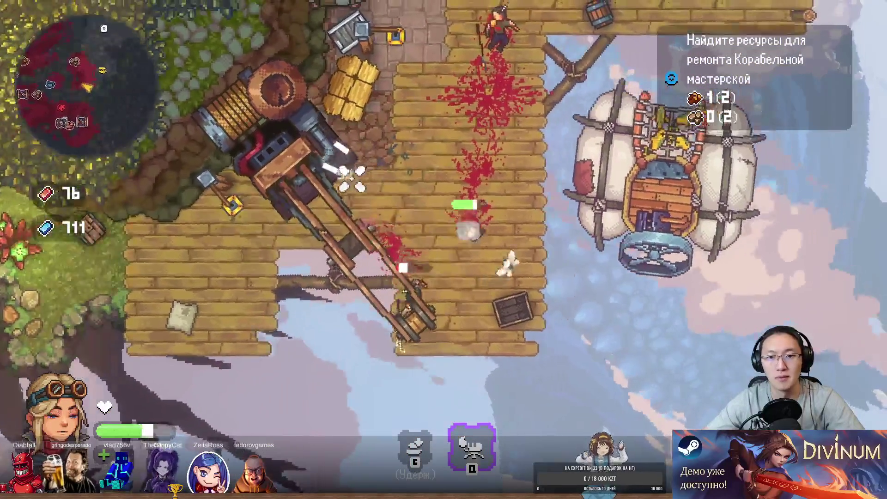
key("d")
key("w")
key("s")
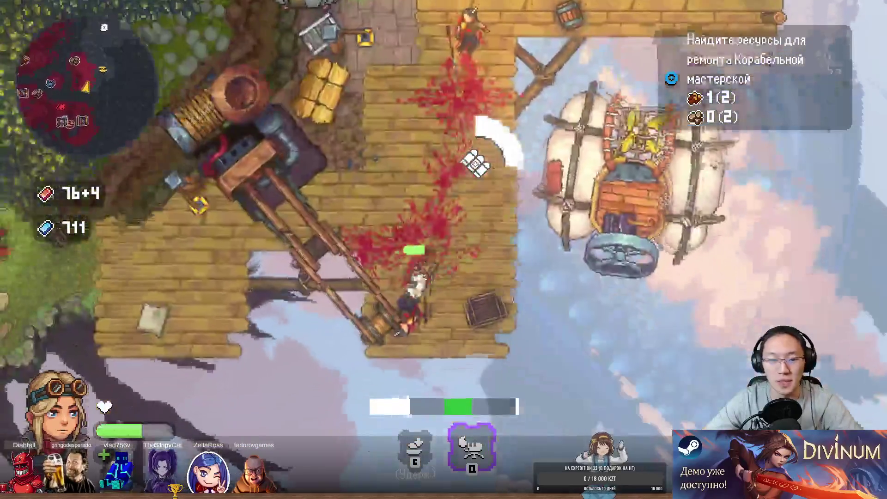
key("w")
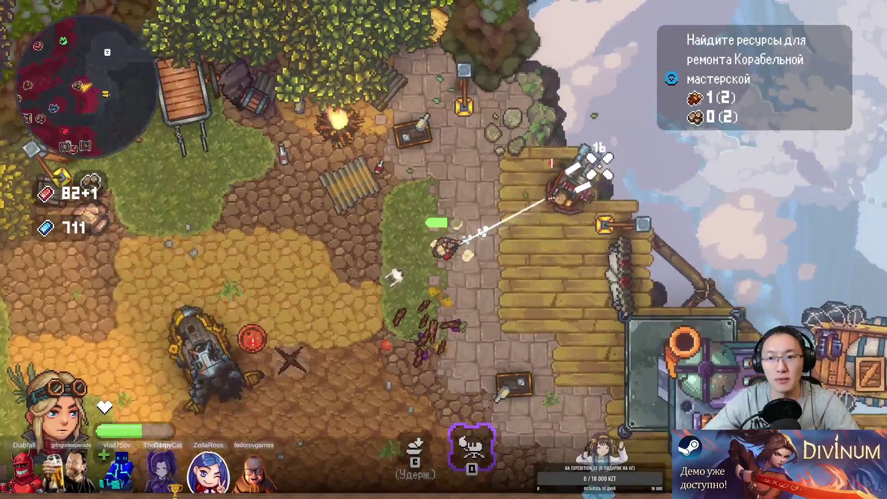
- Gather the dropped resources and blue ore, bringing crystals to 761, and head back toward the dock
key("w")
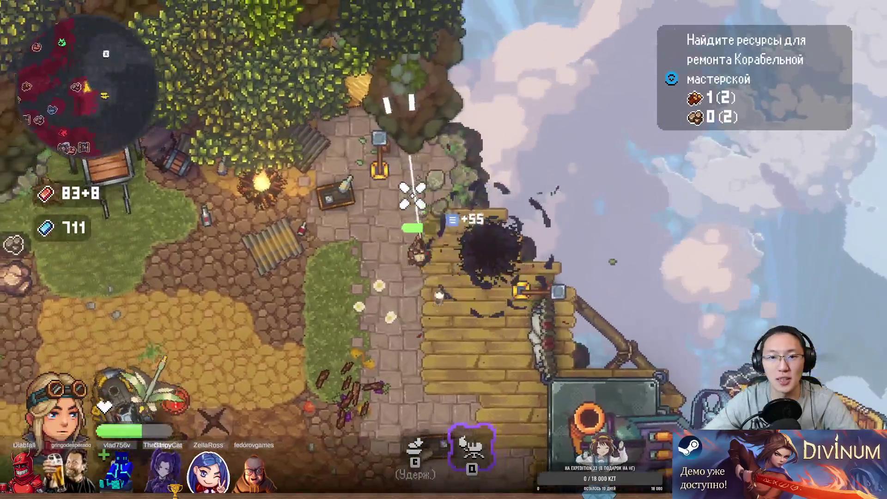
key("w")
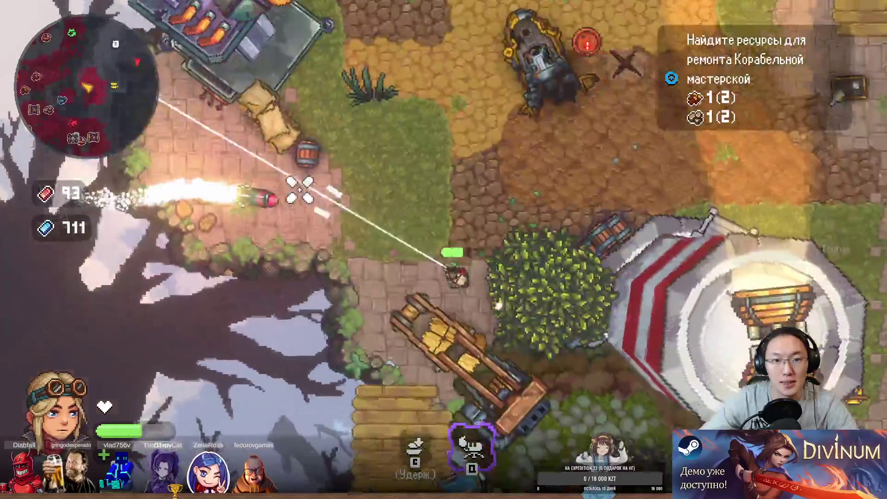
key("d")
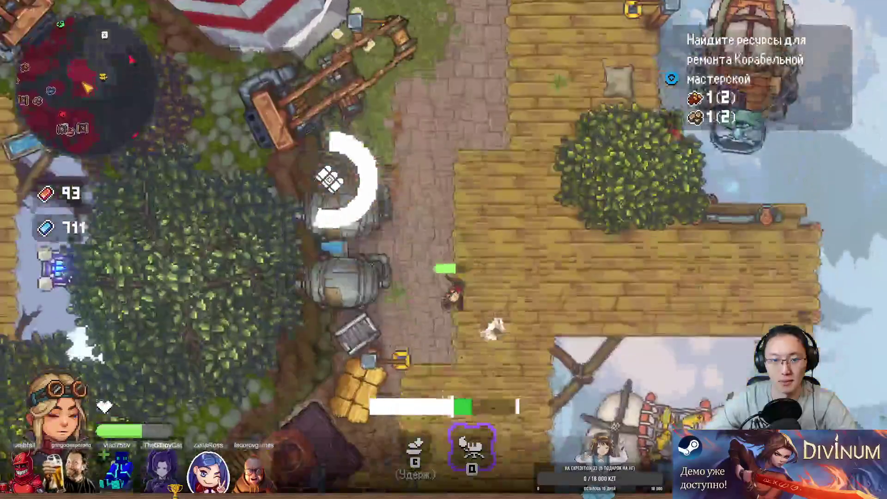
key("s")
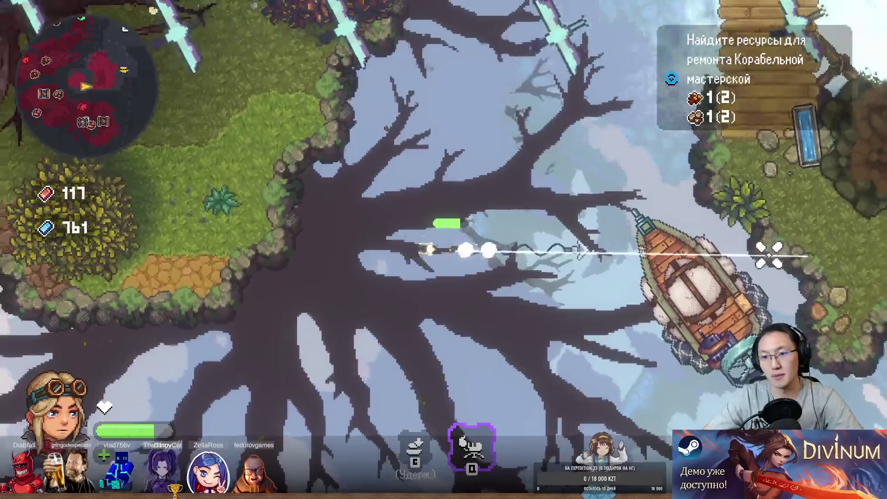
- Cross the dock to the damaged airship and repair it
left_click(115, 168)
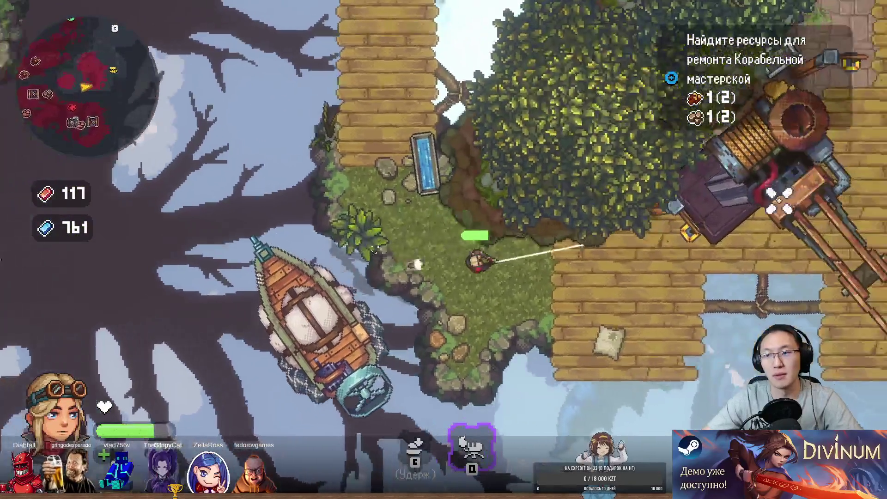
key("d")
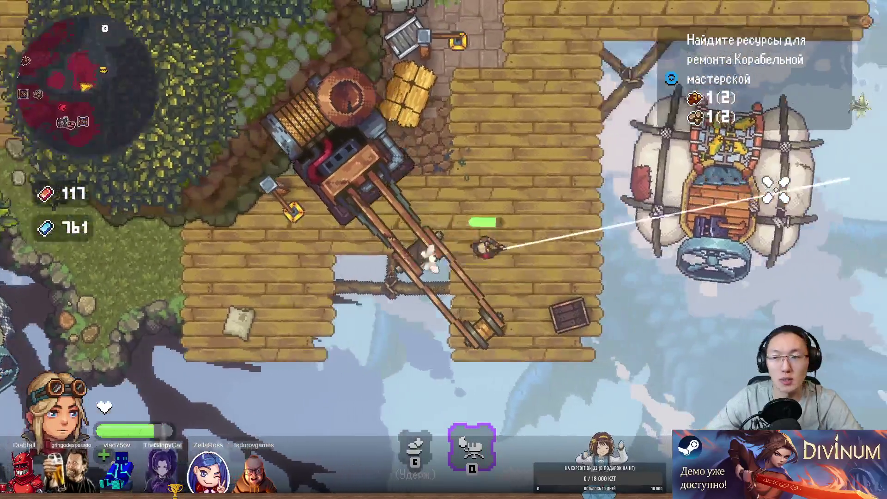
key("w")
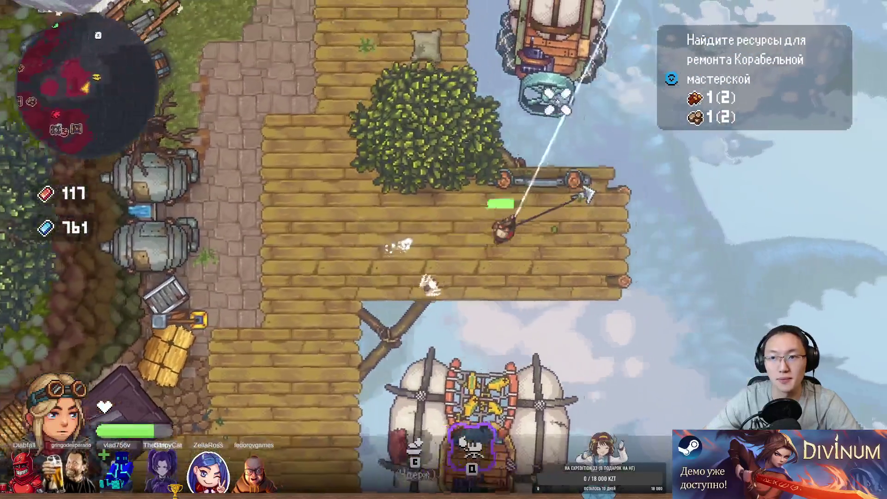
key("w")
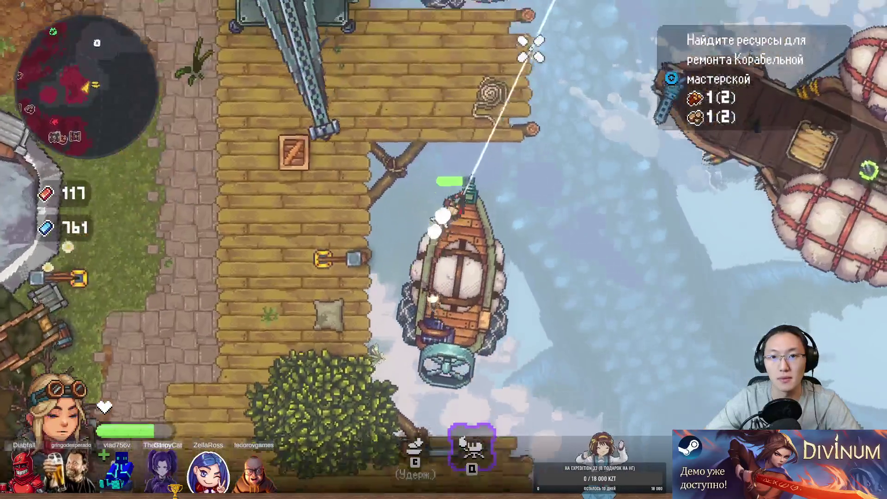
key("w")
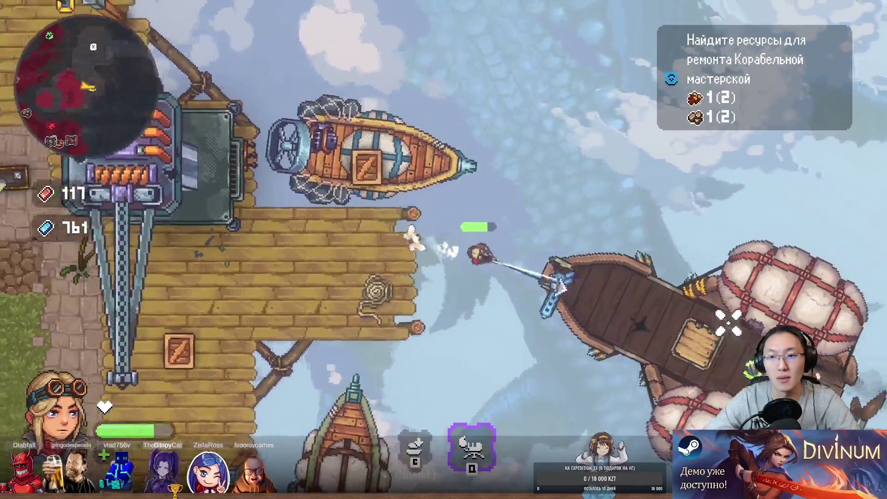
key("d")
key("e")
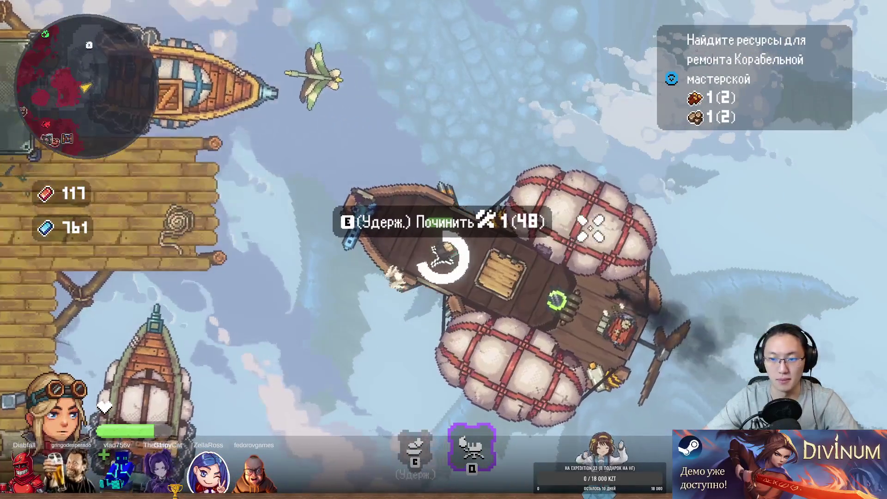
key("d")
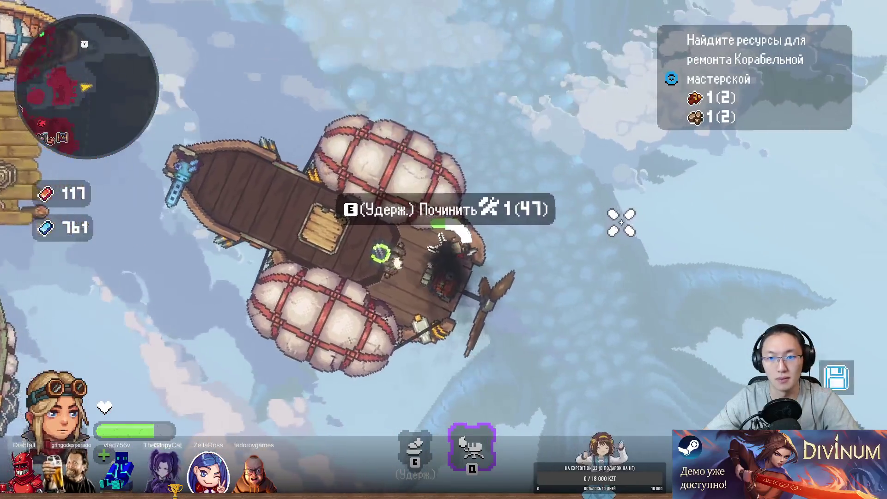
mouse_move(440, 245)
left_mouse_down()
mouse_move(530, 222)
mouse_move(293, 174)
mouse_move(339, 162)
left_mouse_up()
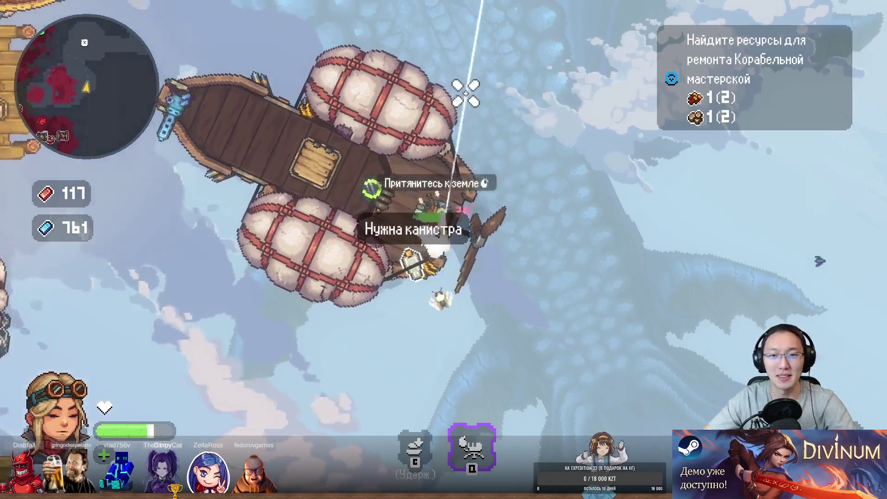
- Take the airship's helm and turn it around away from the dock
key("e")
key("w")
key("d")
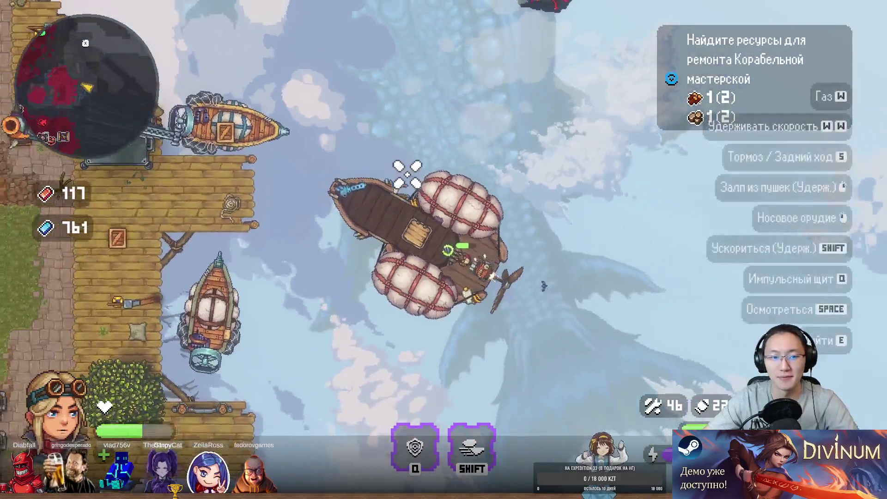
key("d")
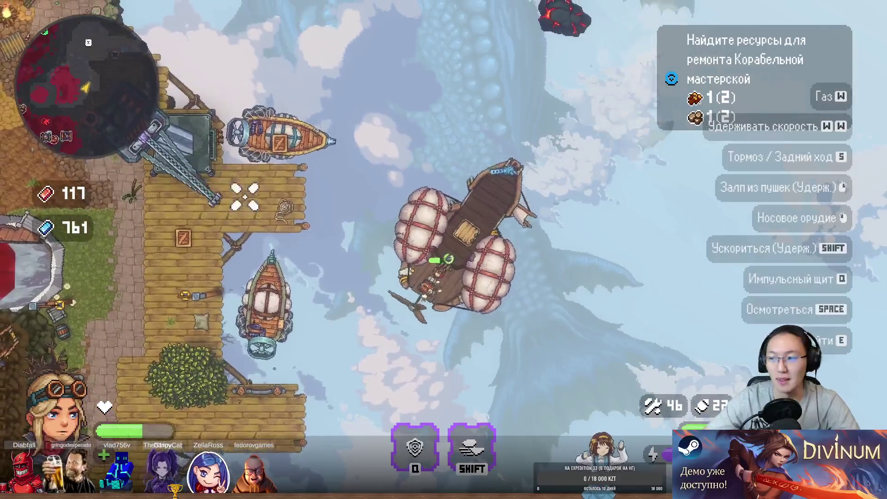
key("d")
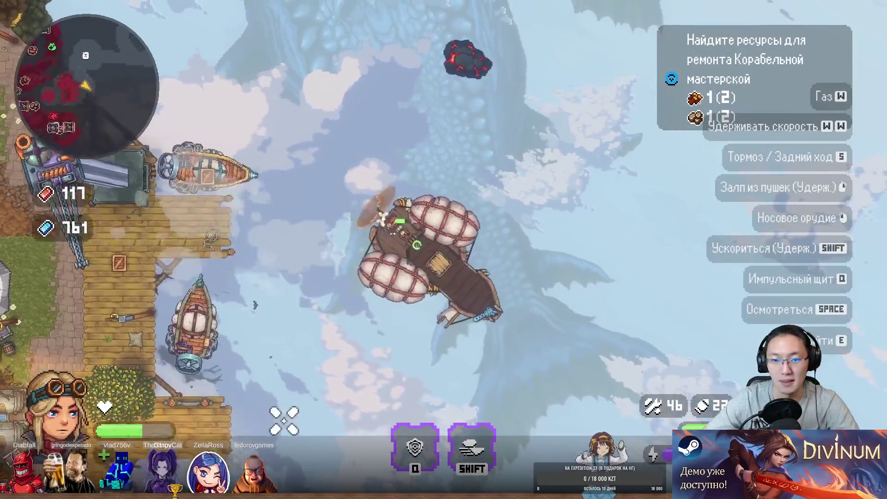
key("a")
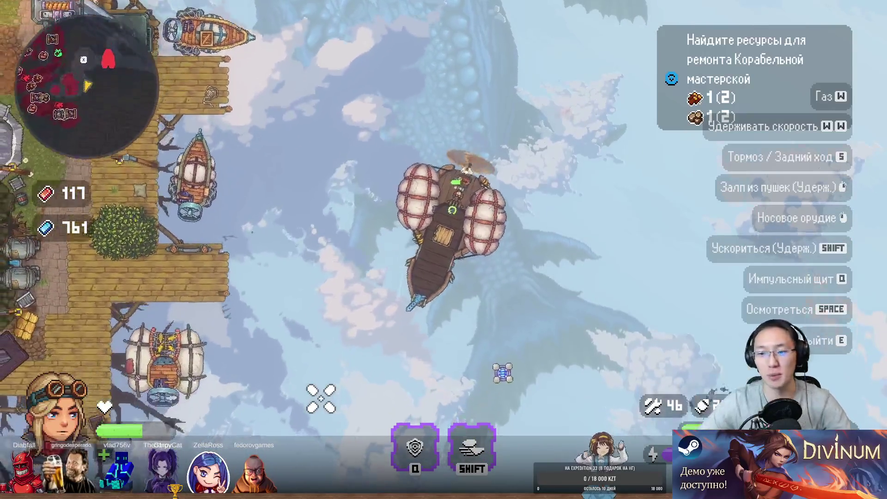
- Fly on collecting crystals (761 to 776) and cast a line at the fishing spot
left_click(536, 297)
key("a")
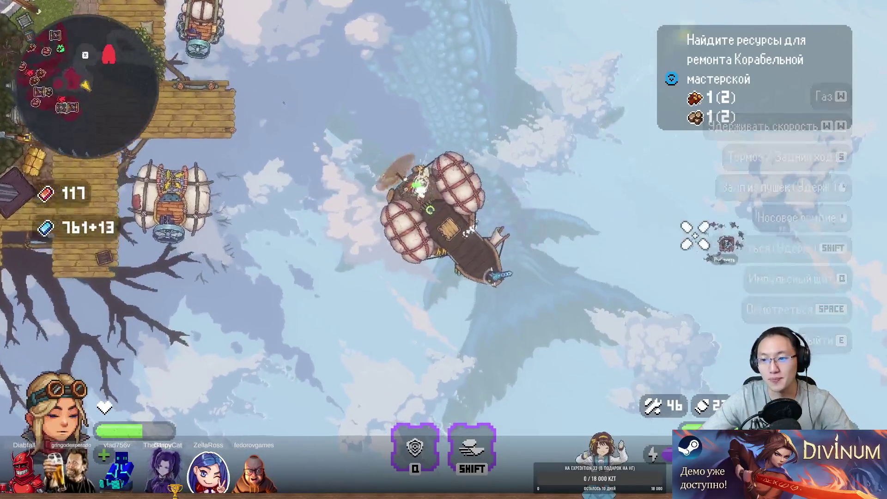
key("a")
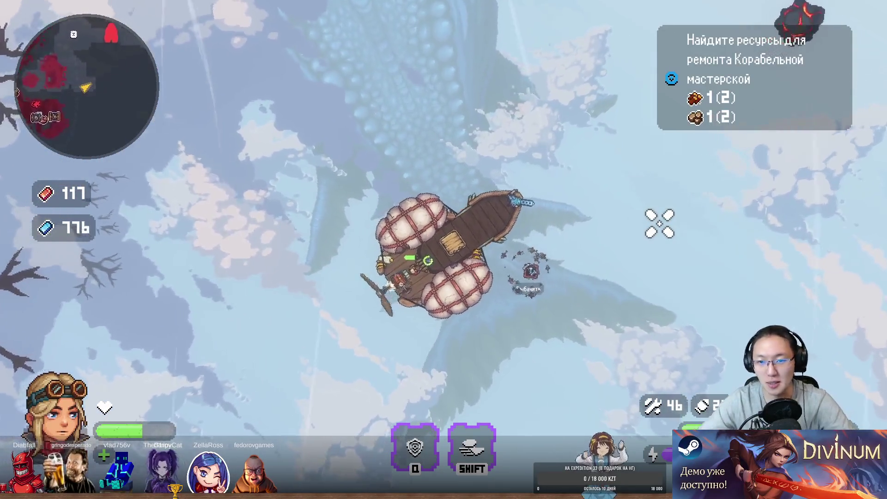
key("e")
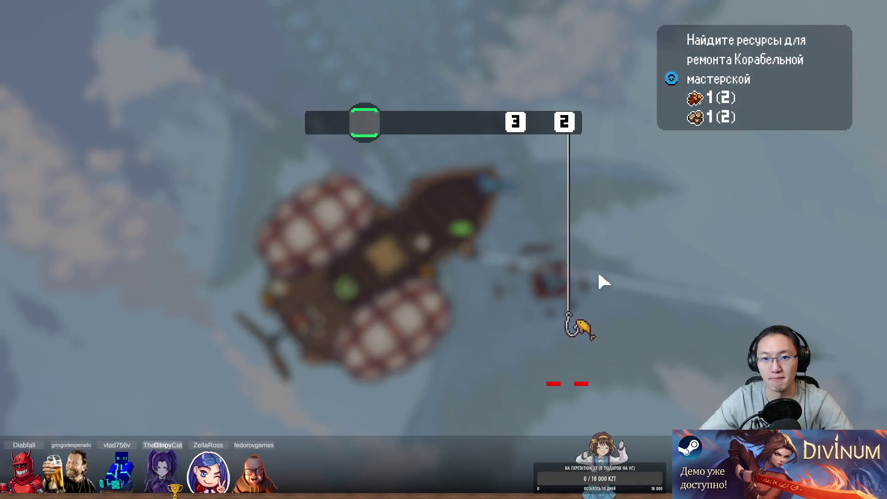
- Hit each fishing prompt in time (E, E, 2, 3, 1, 3, 2, 1, 3, 1) to reel in the catch
key("e")
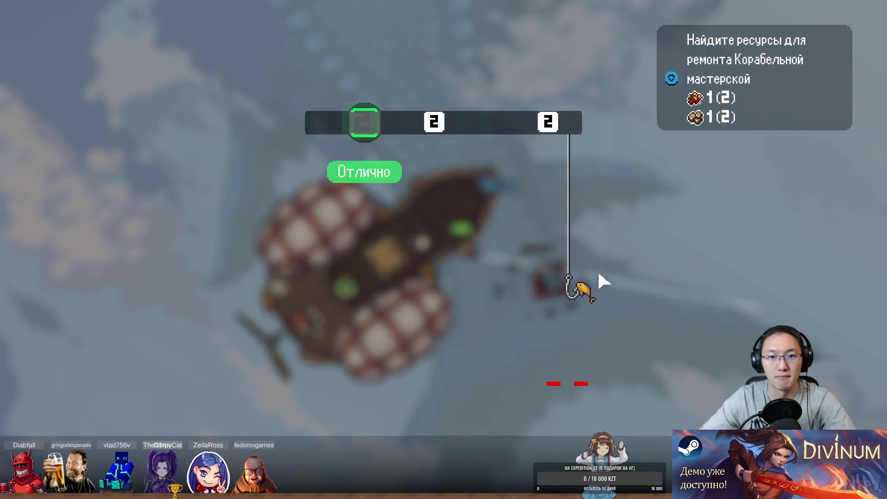
key("e")
key("2")
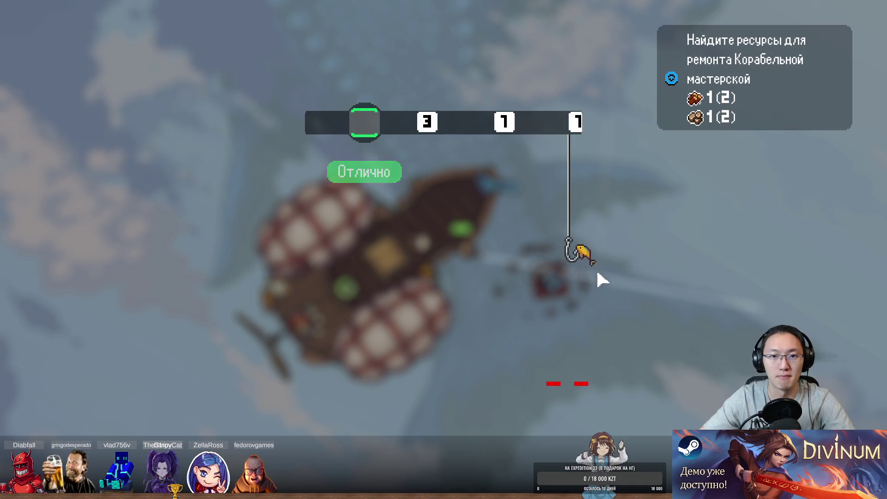
key("3")
key("1")
key("1")
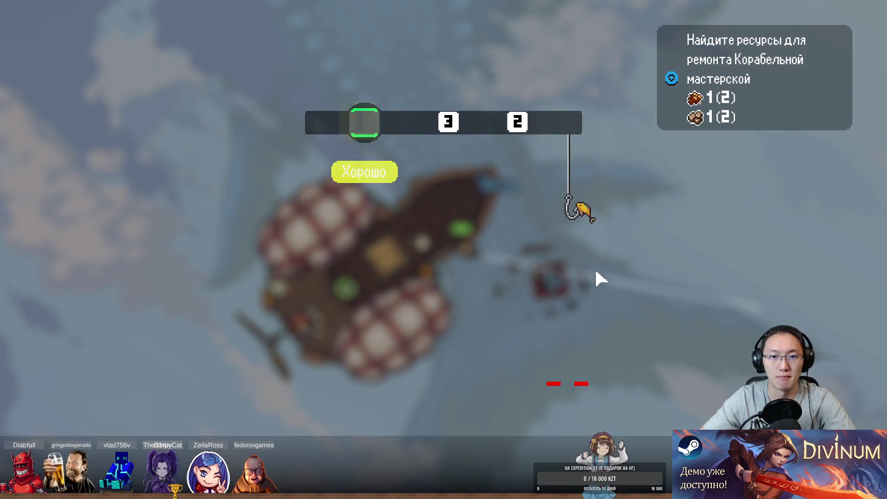
key("3")
key("2")
key("1")
key("3")
key("1")
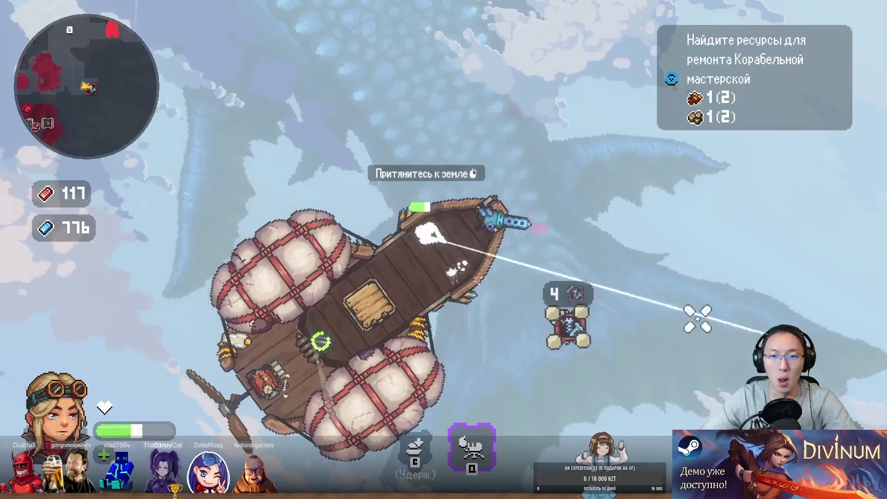
- Take the helm and boost the airship north, then west toward the village dock
key("a")
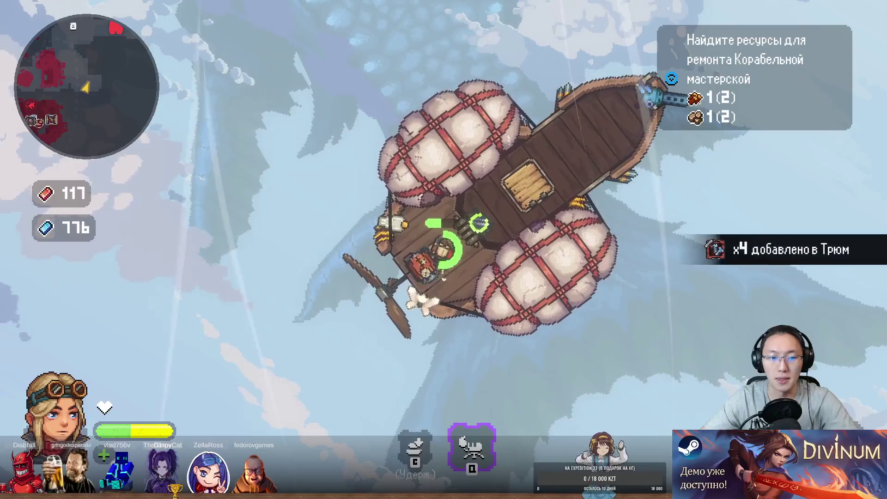
key("e")
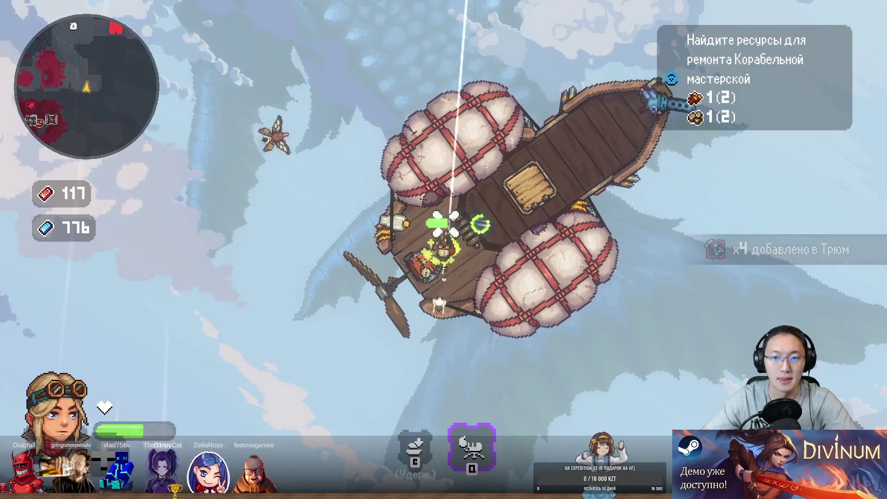
key("e")
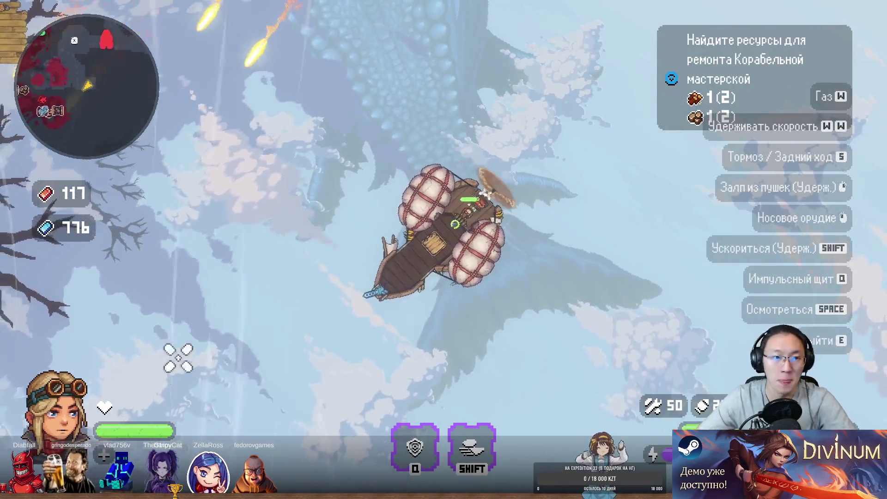
key("shift")
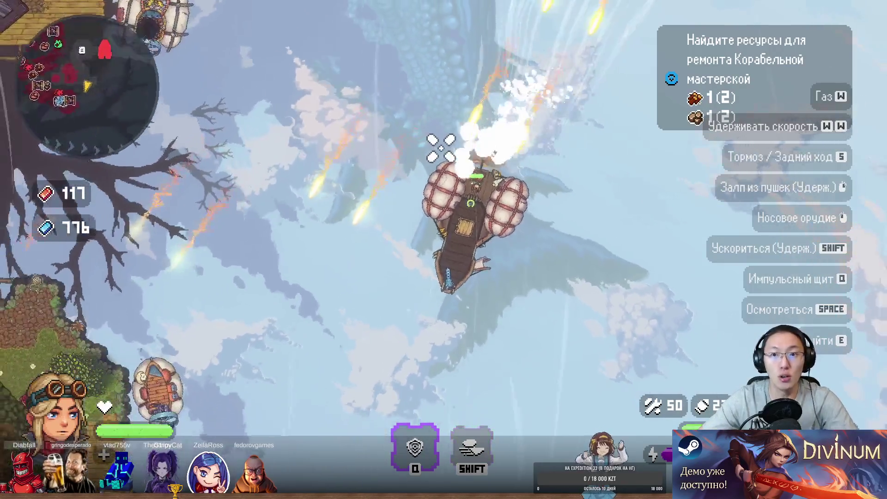
key("w")
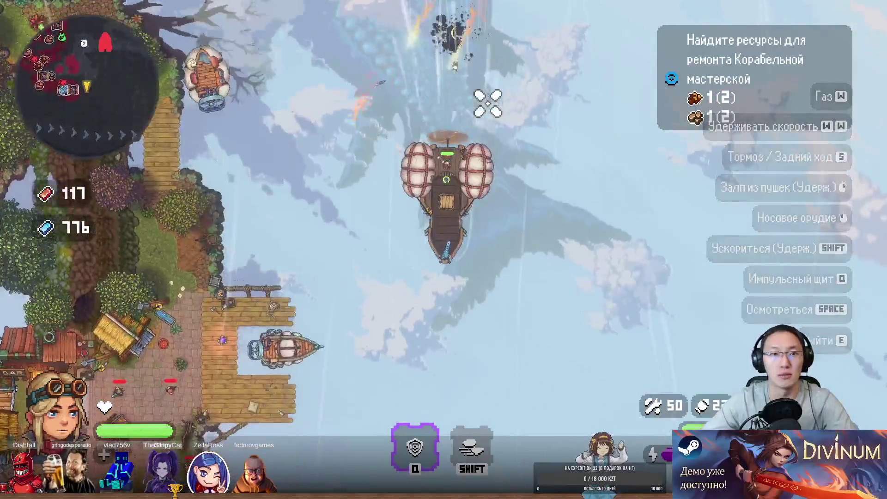
key("a")
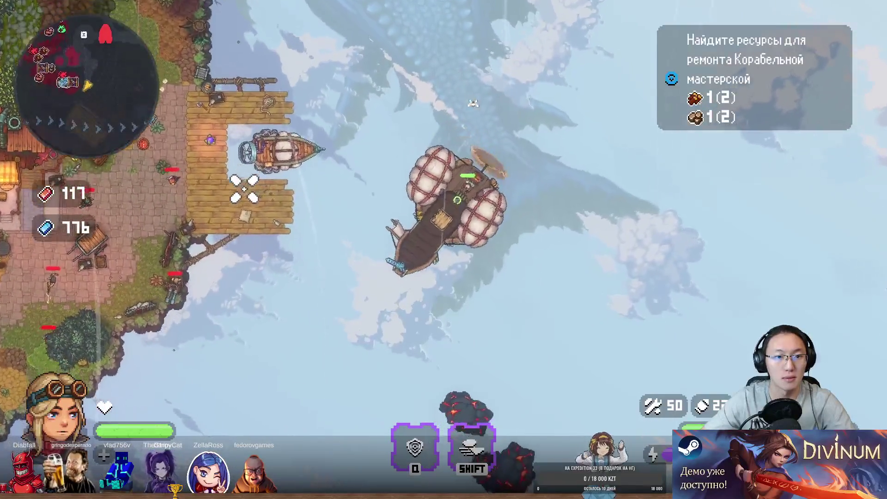
- Fire volleys at the dock's defenders, raising the other currency from 117 to 119
left_click(243, 184)
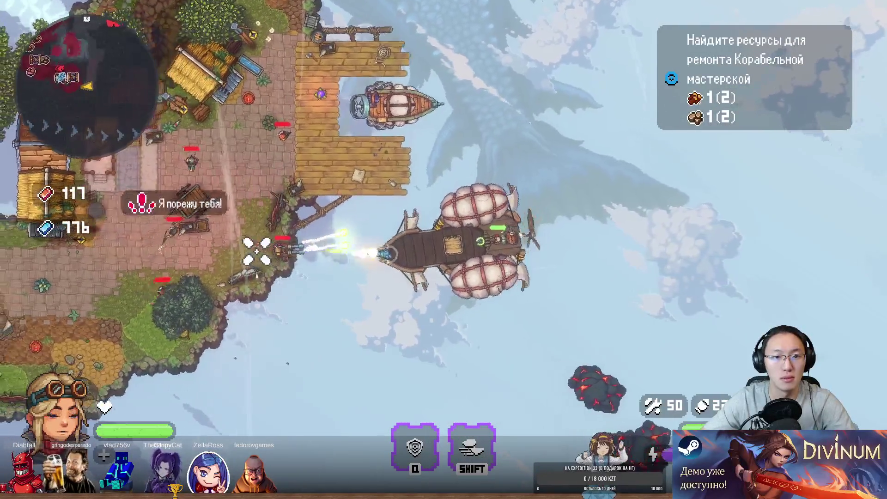
left_click(277, 212)
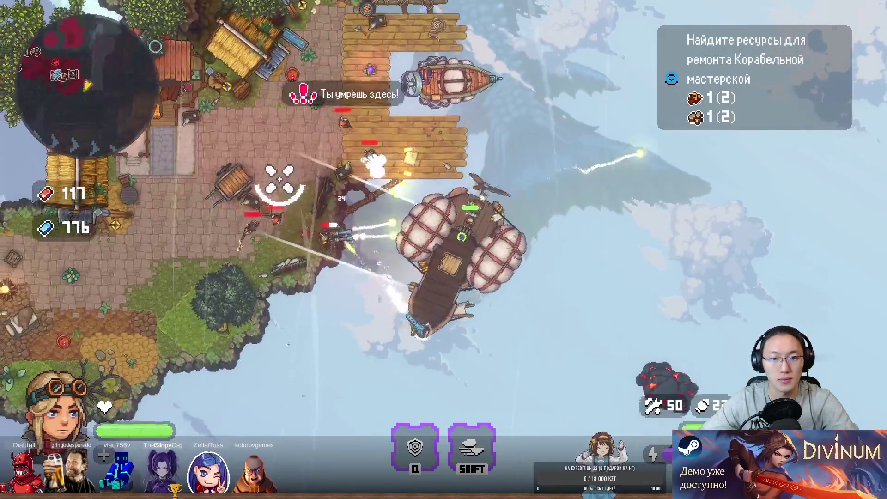
key("a")
left_click(324, 139)
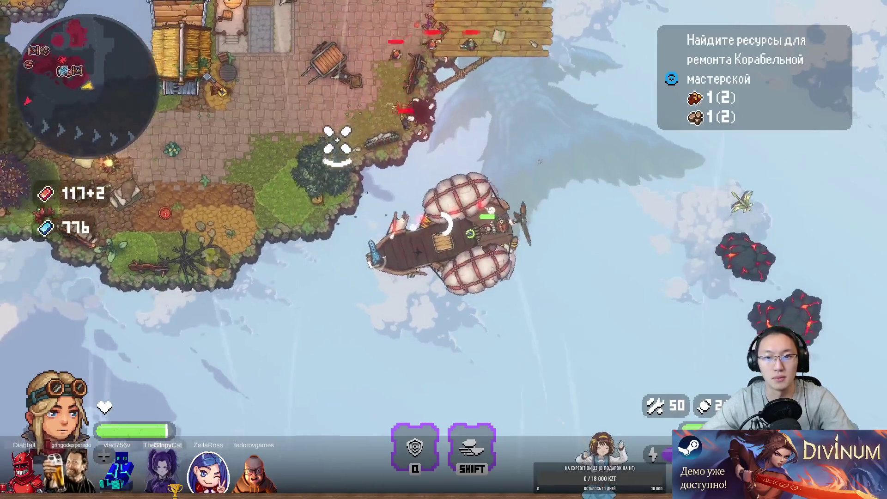
left_click(333, 143)
- Leave the helm, go ashore and shoot down the village enemies
key("a")
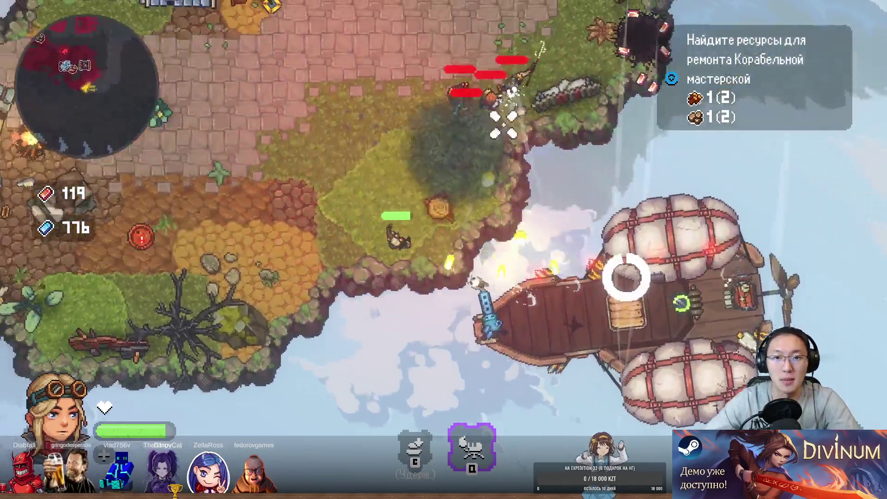
left_click(567, 104)
key("w")
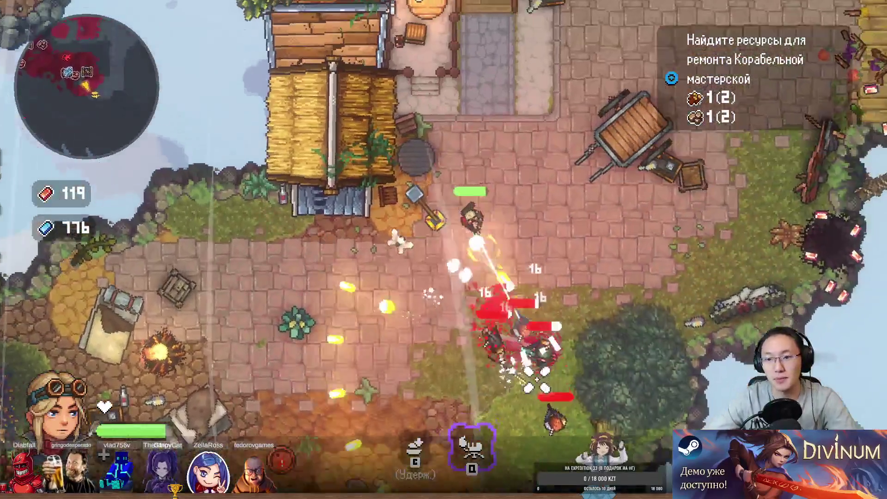
left_click(396, 375)
key("s")
left_click(397, 375)
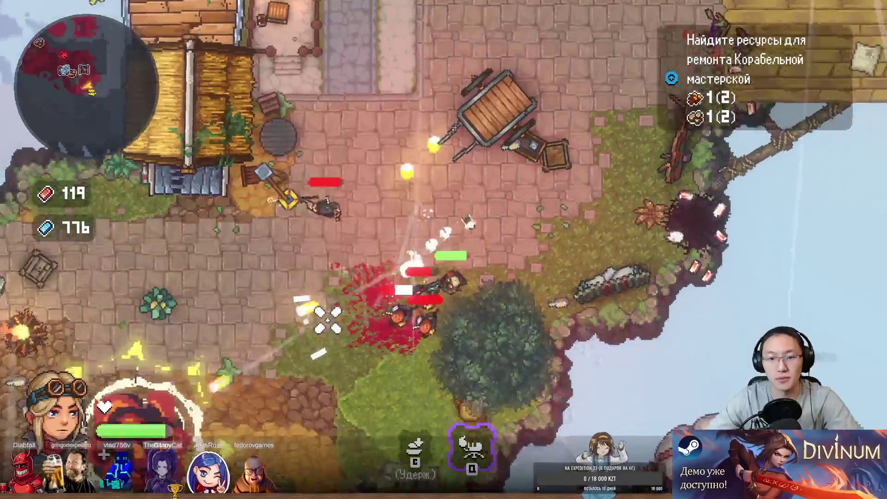
key("s")
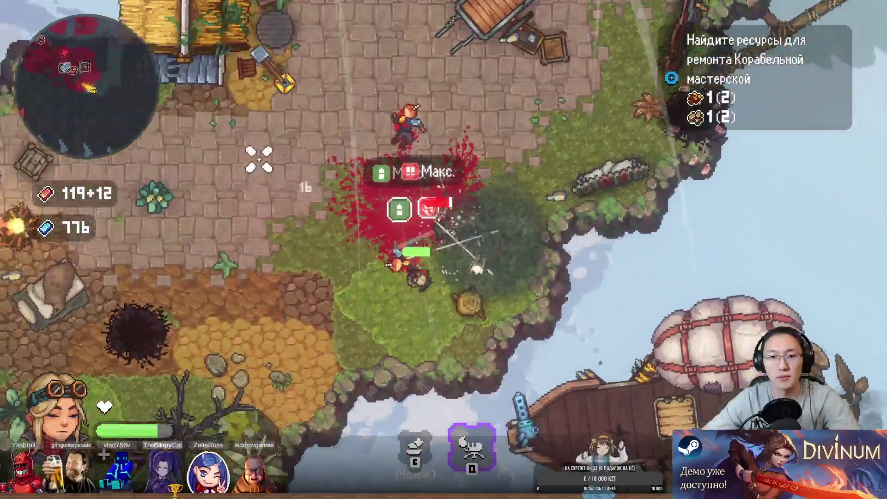
left_click(600, 120)
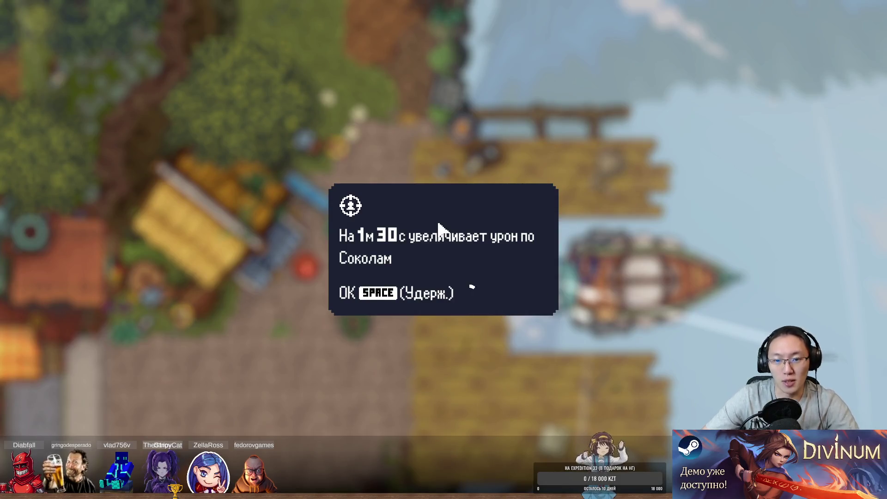
- Accept the Falcon damage bonus and walk over the bridge to the Falcon
key("space")
key("w")
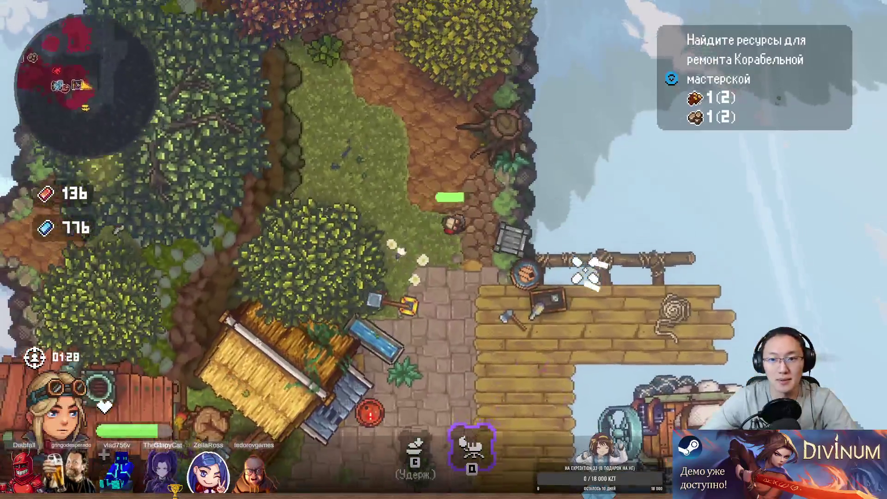
key("w")
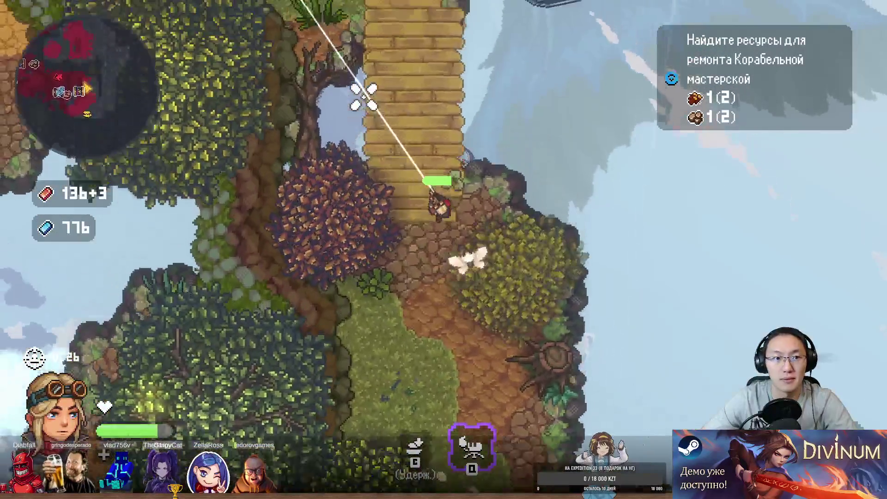
key("w")
key("a")
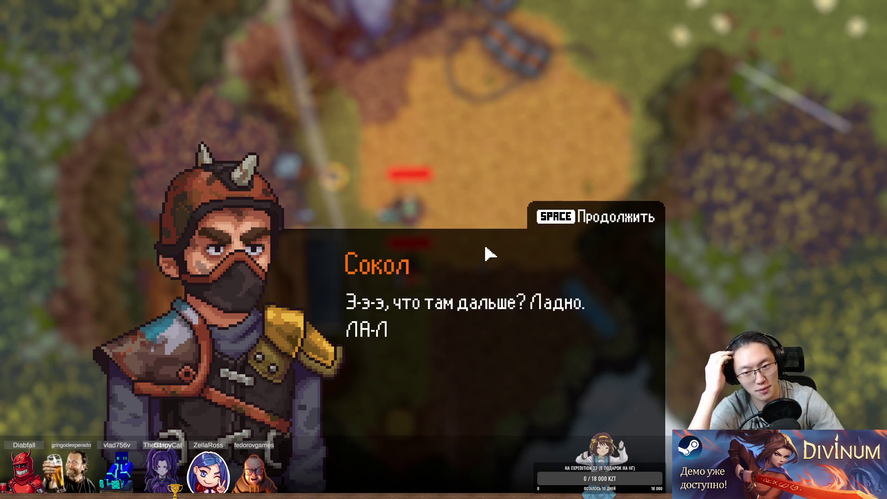
- Close the Falcon's dialogue and fight the island attackers for loot
key("space")
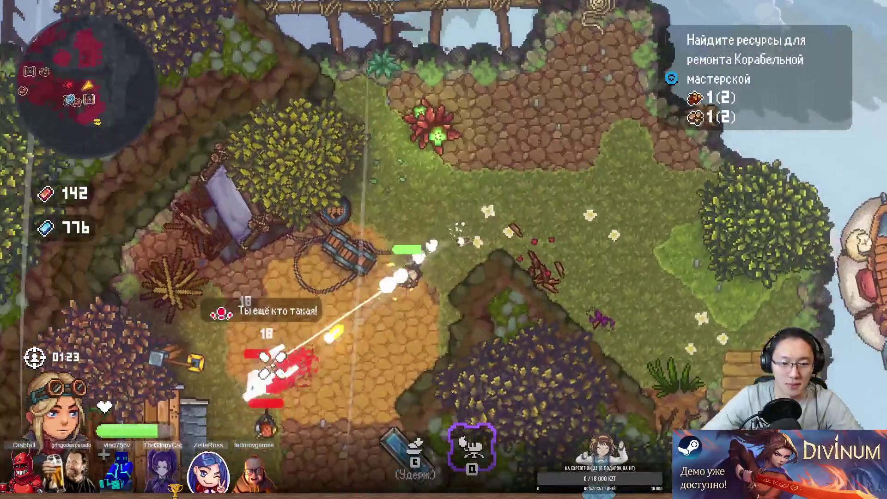
key("a")
key("s")
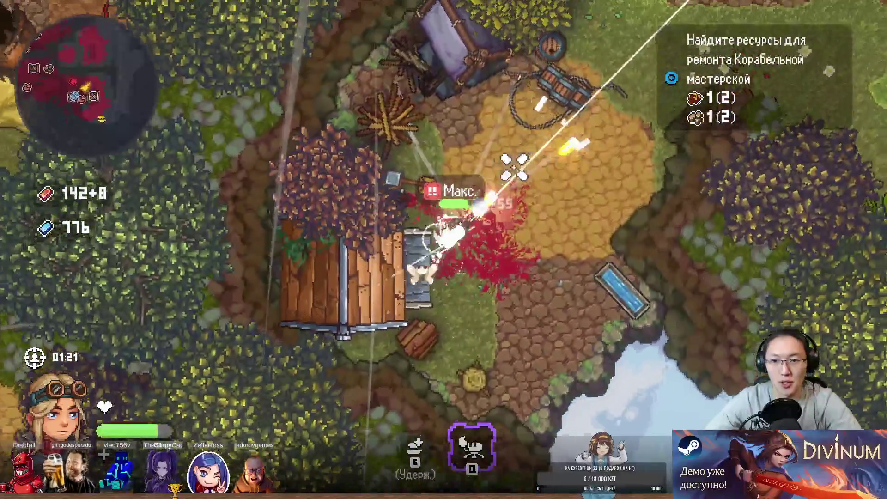
key("d")
key("w")
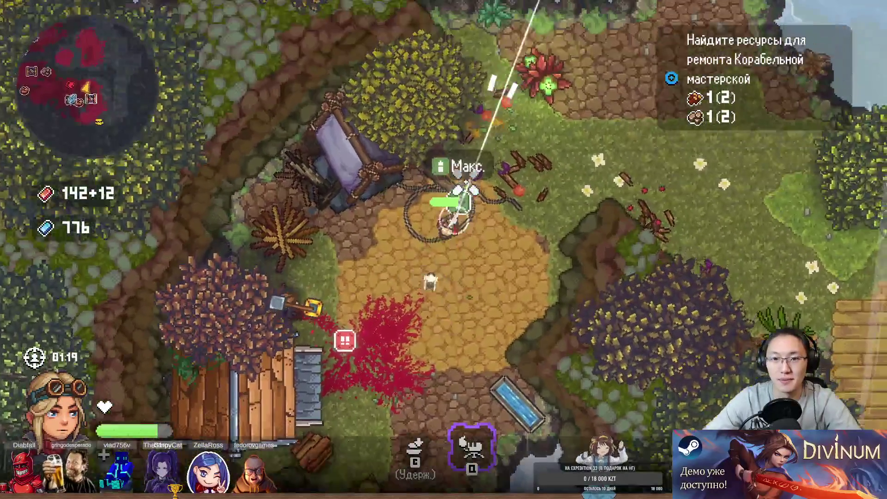
key("s")
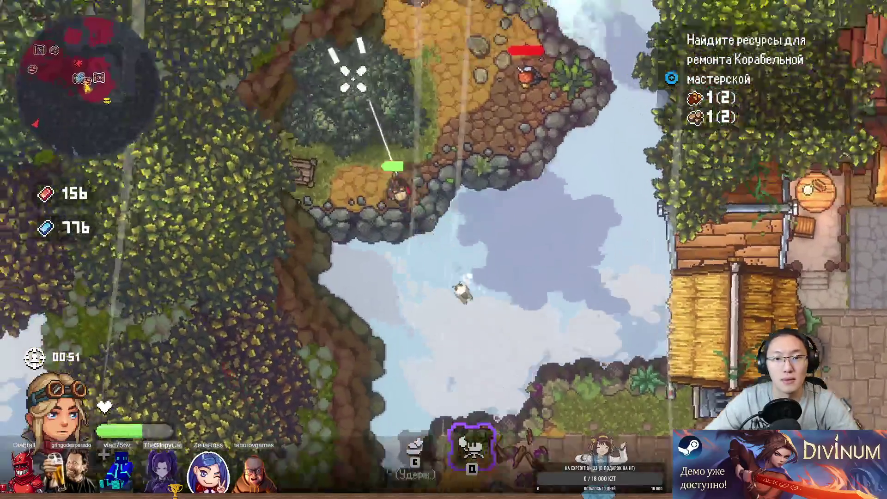
key("a")
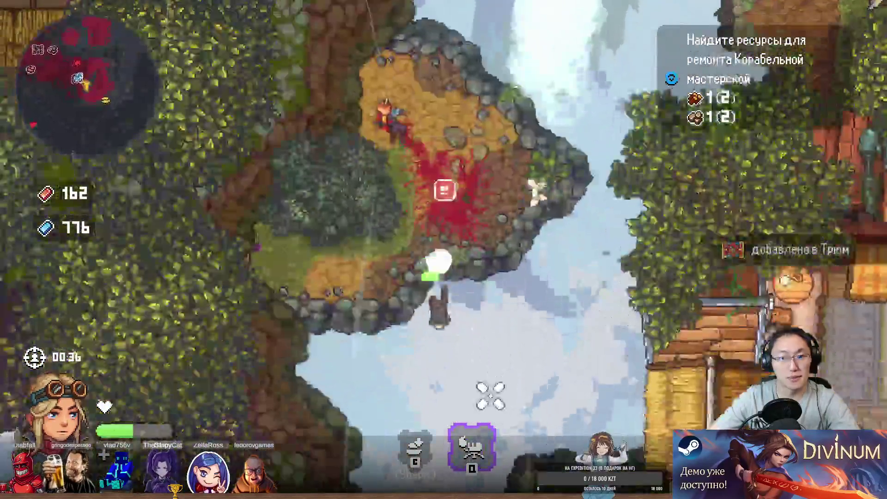
- Grapple across to the stone plaza, then grapple back onto the airship deck
right_click(566, 406)
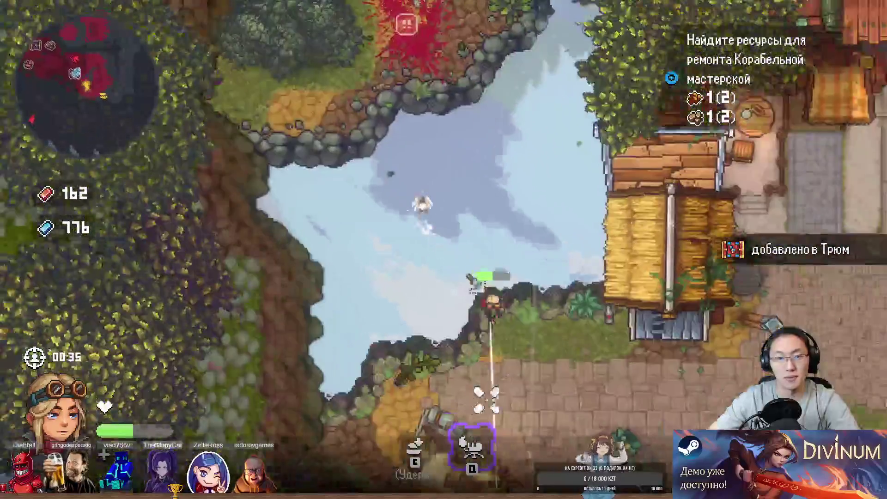
key("d")
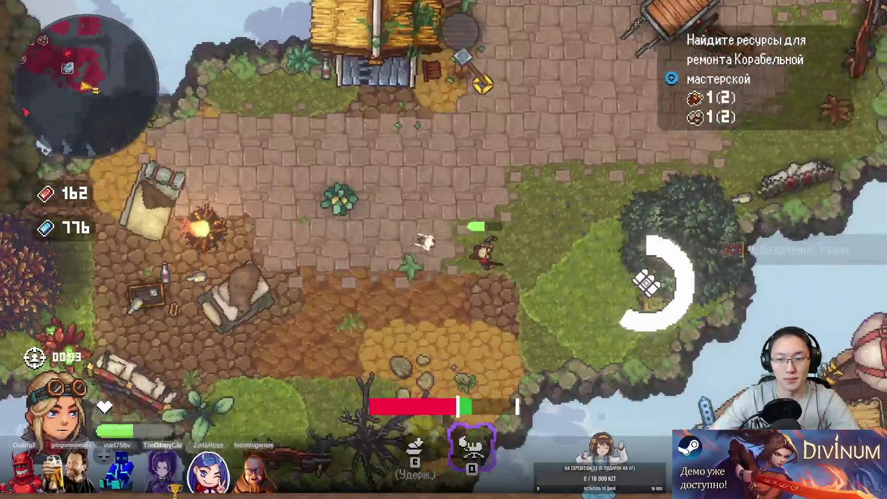
key("s")
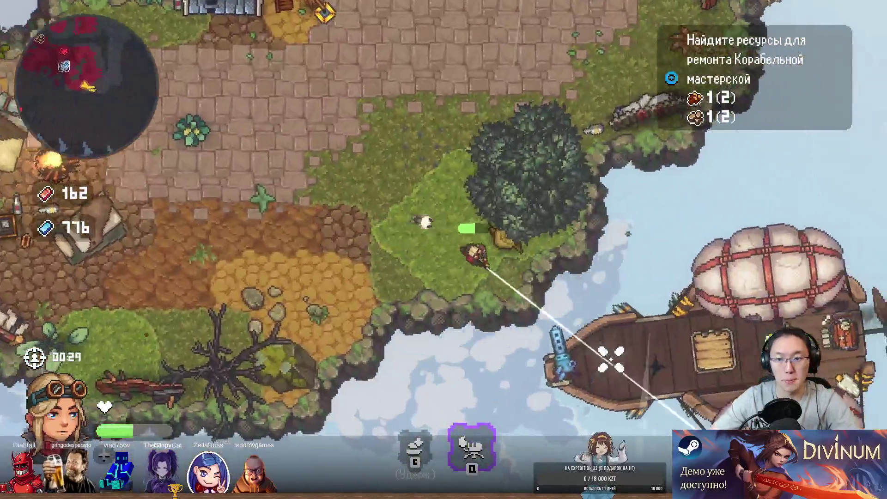
right_click(610, 356)
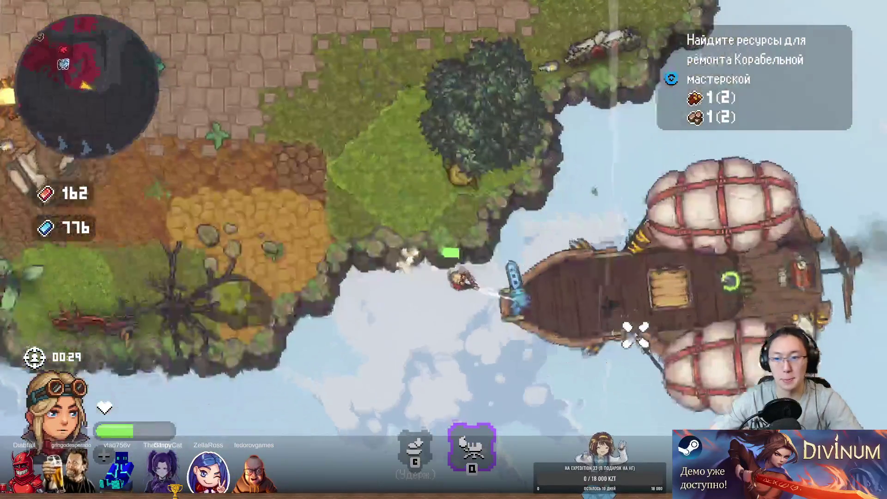
- Check the ship's hold, then repair the airship
key("e")
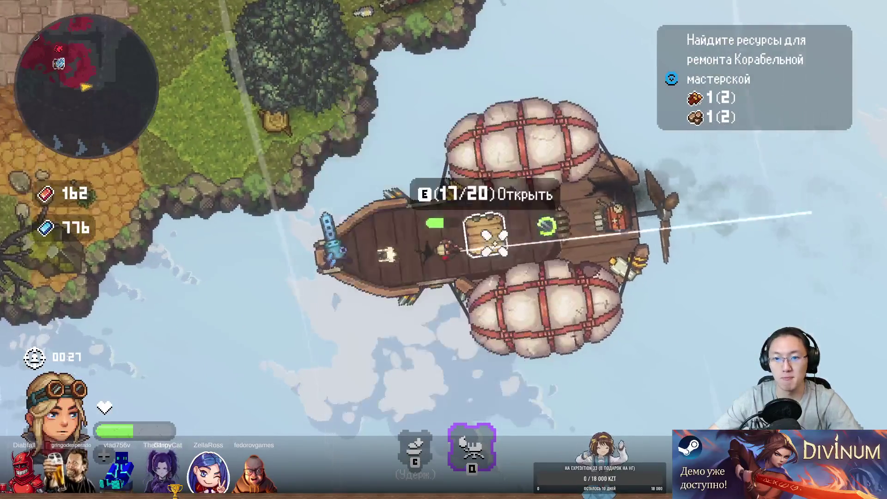
key("Escape")
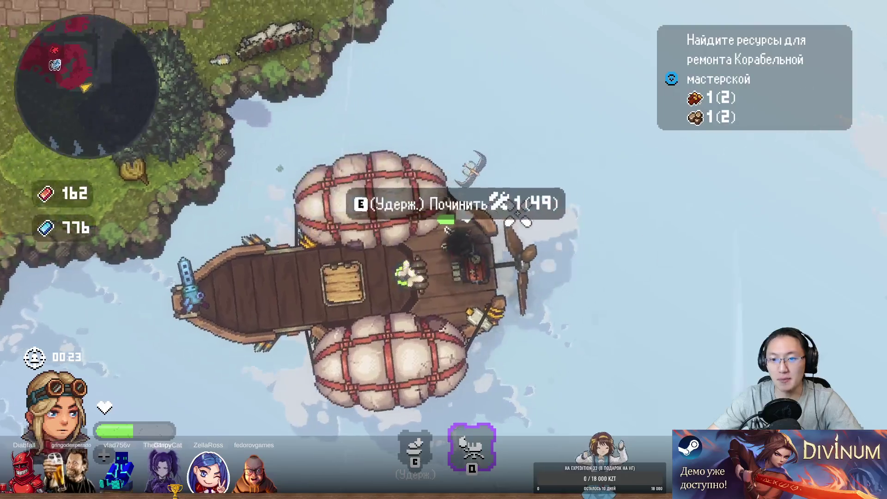
key("e")
left_click(412, 111)
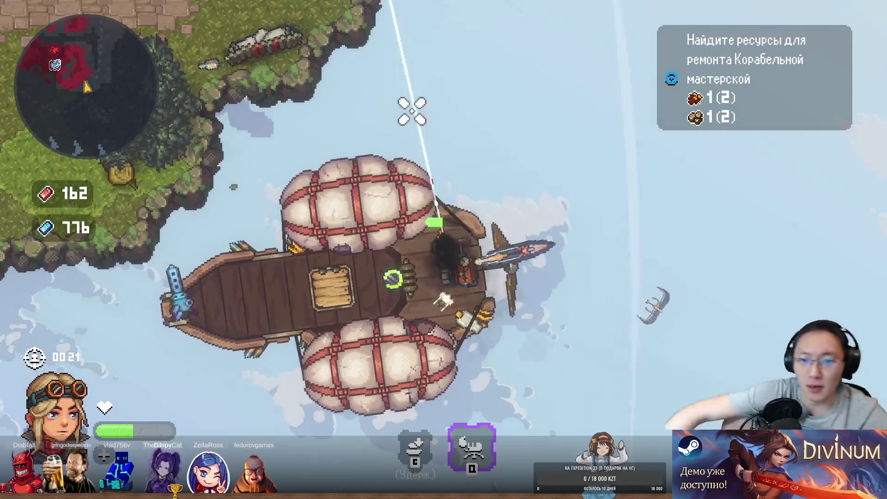
- Fly the airship toward the next island, destroying lava rocks with the nose gun
key("e")
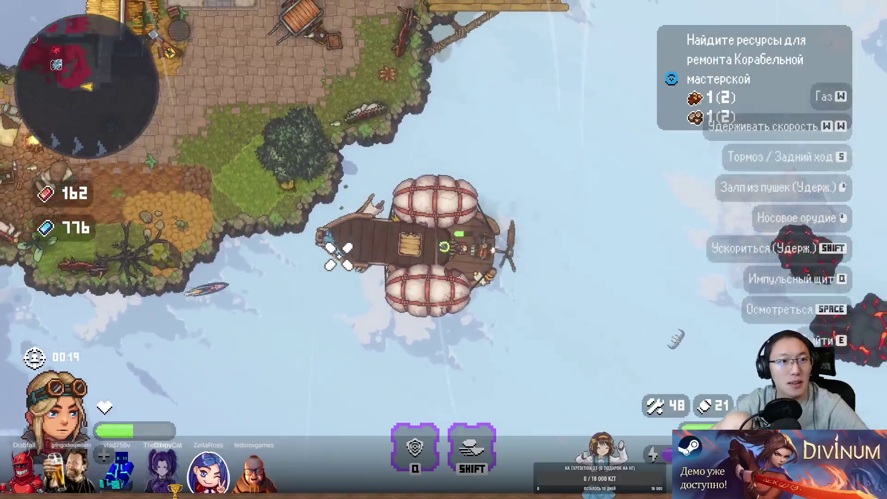
key("w")
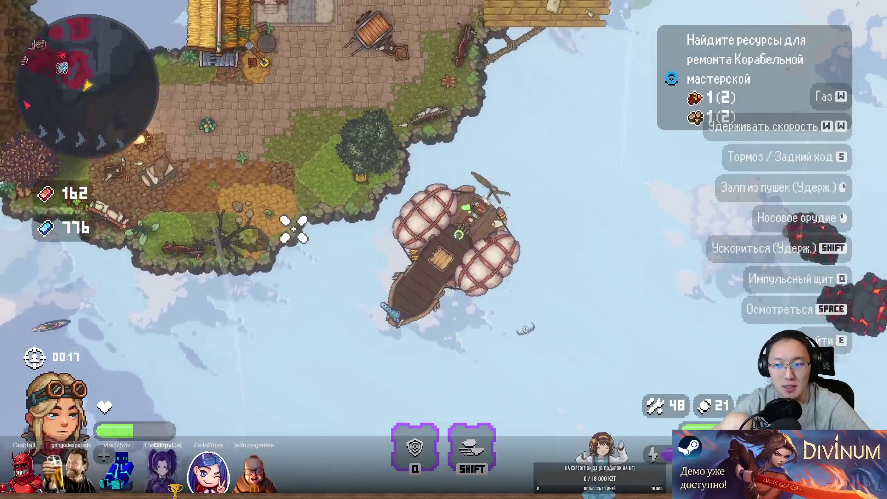
key("d")
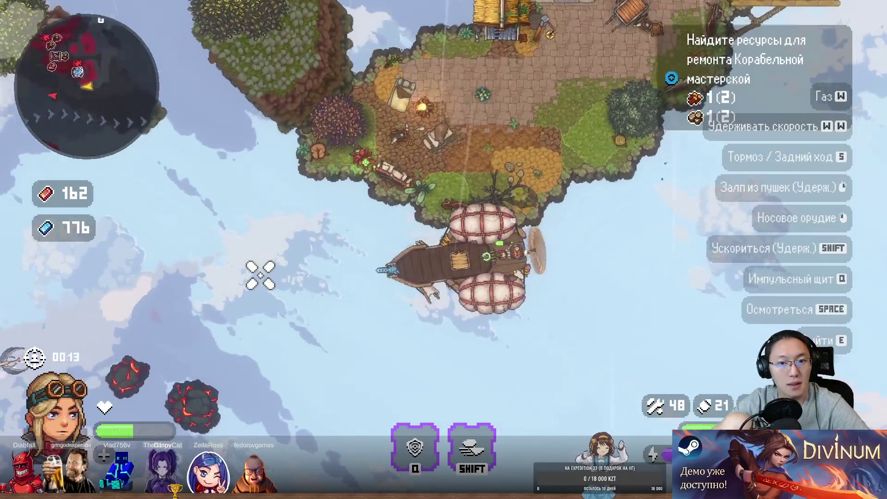
left_click(276, 369)
left_click(268, 360)
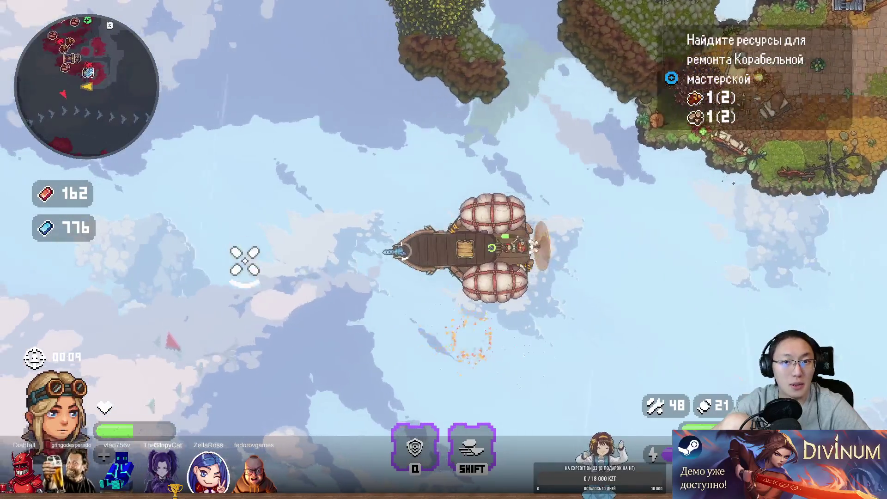
key("d")
key("d")
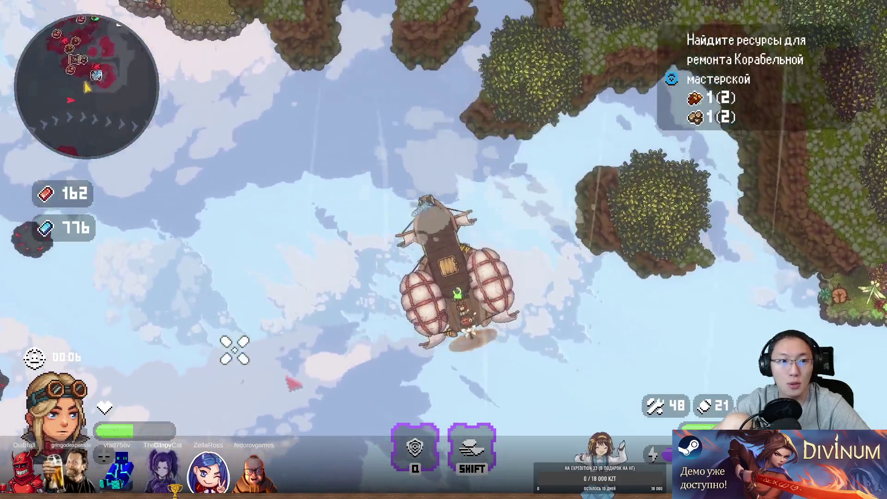
key("a")
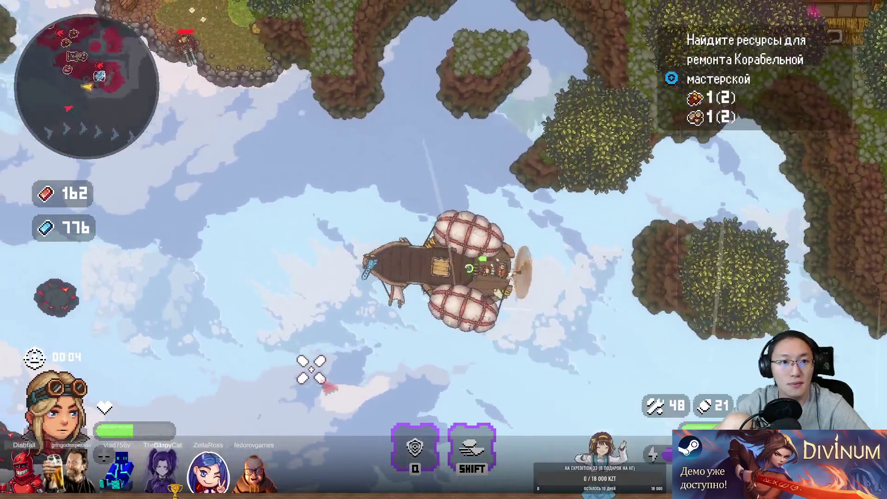
key("a")
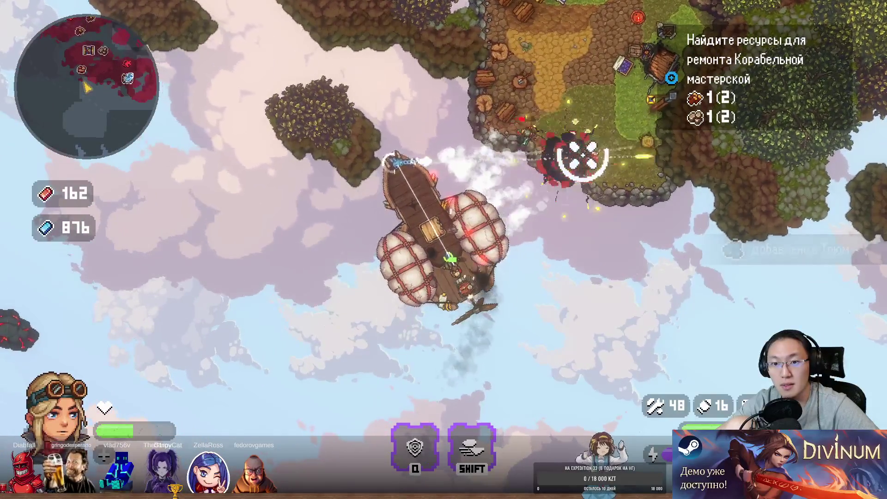
- Go ashore, fight the island's enemies and run north to the hut for the worn diary
key("e")
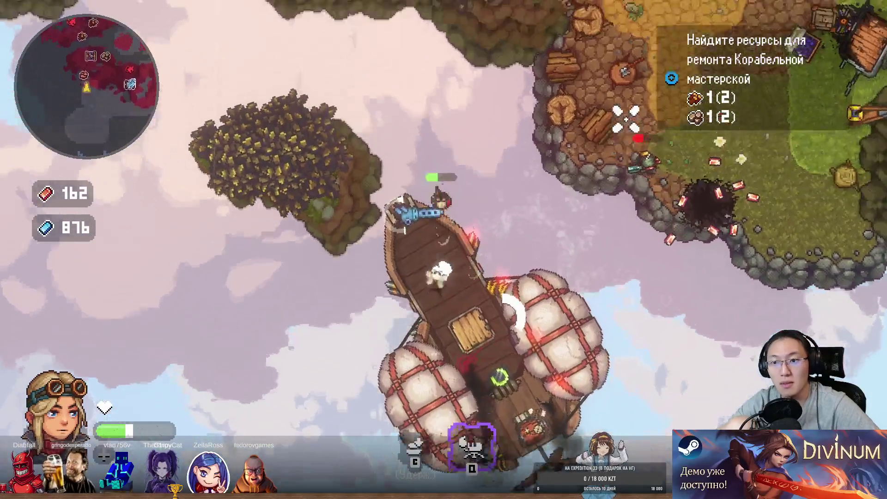
left_click(445, 172)
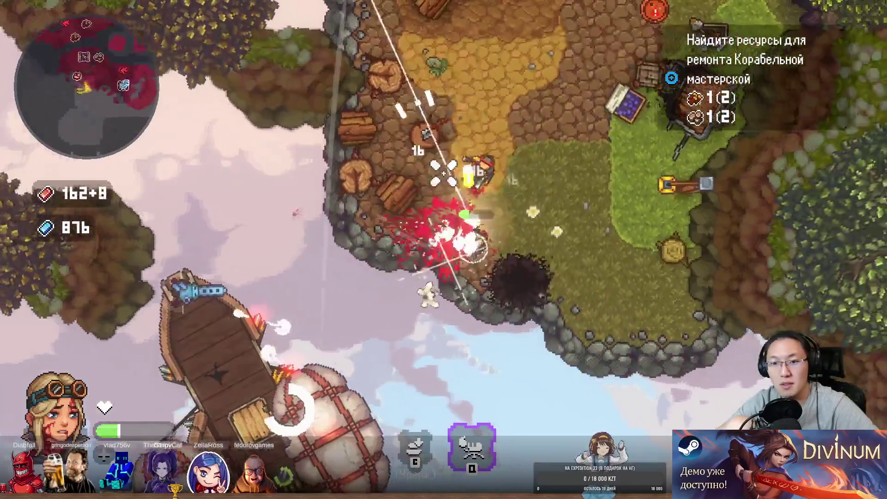
key("d")
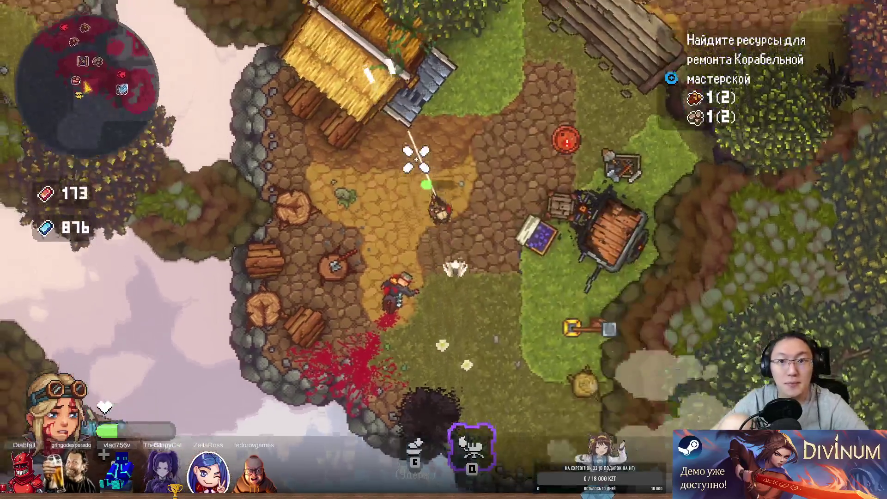
key("w")
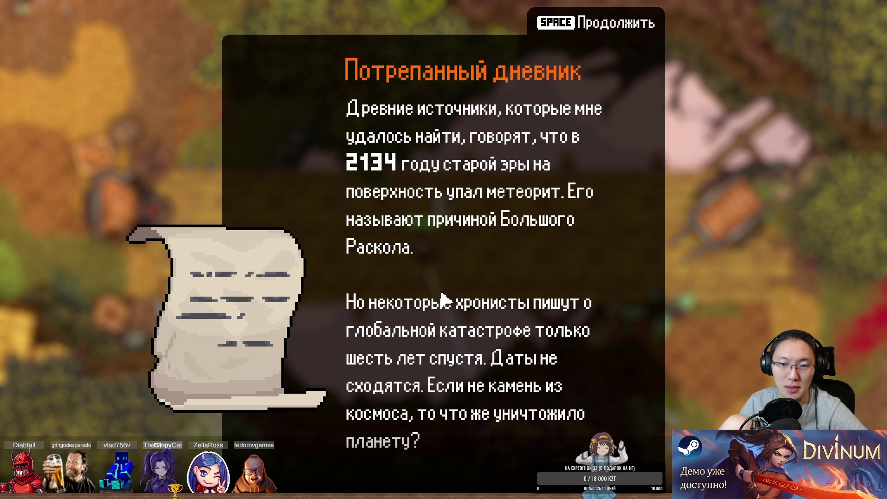
- Close the diary and fight across the bridge until falling, reaching the Luma energy tip
key("space")
key("a")
key("d")
mouse_move(317, 43)
left_mouse_down()
mouse_move(118, 227)
mouse_move(158, 242)
mouse_move(145, 174)
mouse_move(187, 153)
mouse_move(210, 69)
mouse_move(215, 92)
mouse_move(346, 113)
mouse_move(393, 93)
left_mouse_up()
key("s")
key("a")
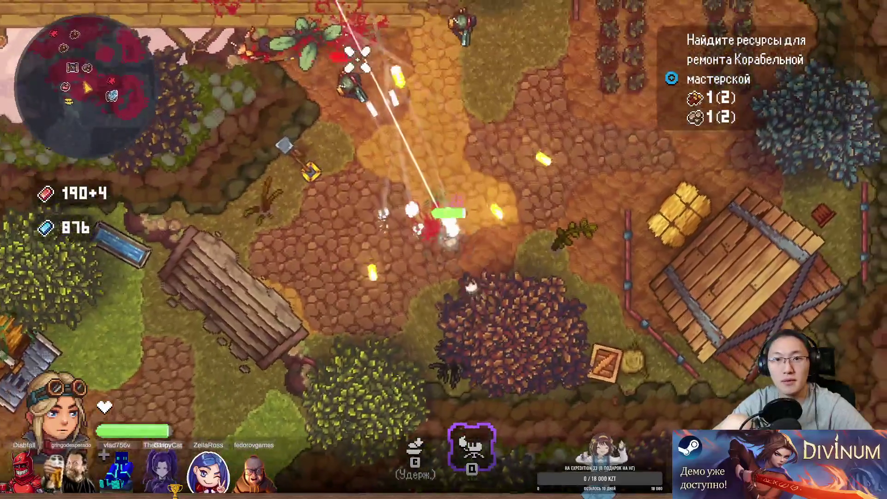
key("d")
mouse_move(300, 137)
left_mouse_down()
mouse_move(443, 198)
mouse_move(432, 190)
left_mouse_up()
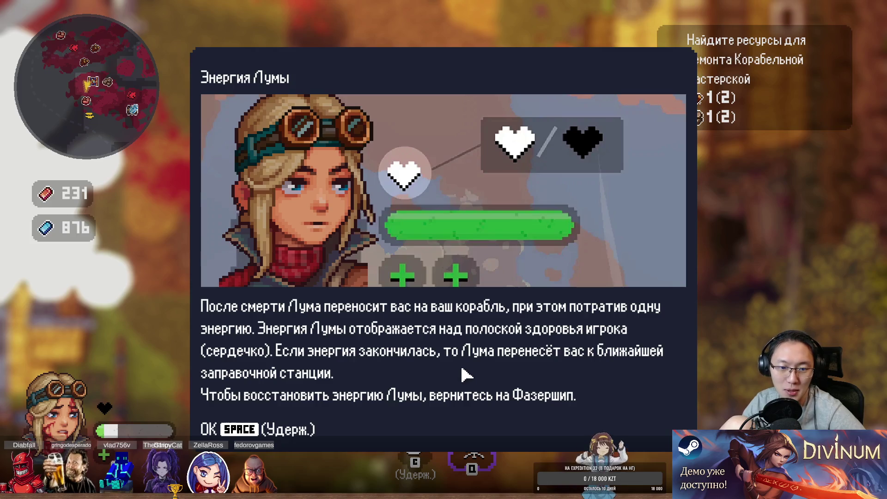
- Dismiss the Luma tip and cross the bridge to the orange ore deposit
key("space")
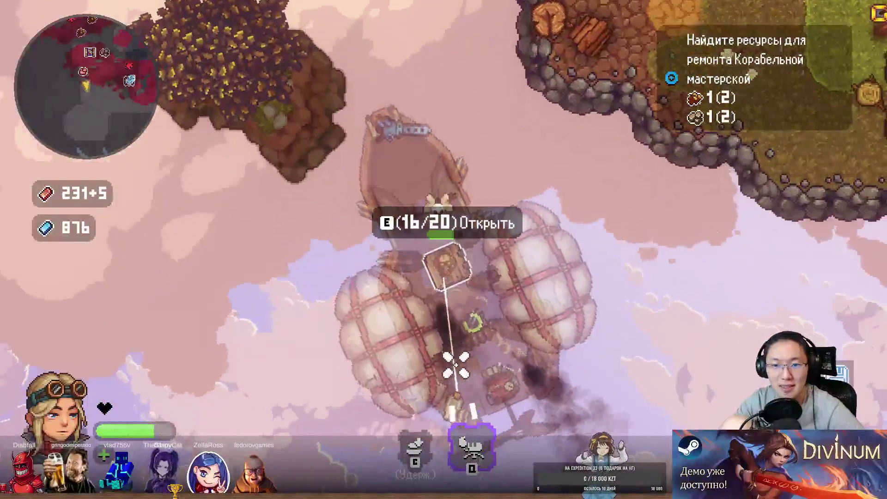
key("w")
key("d")
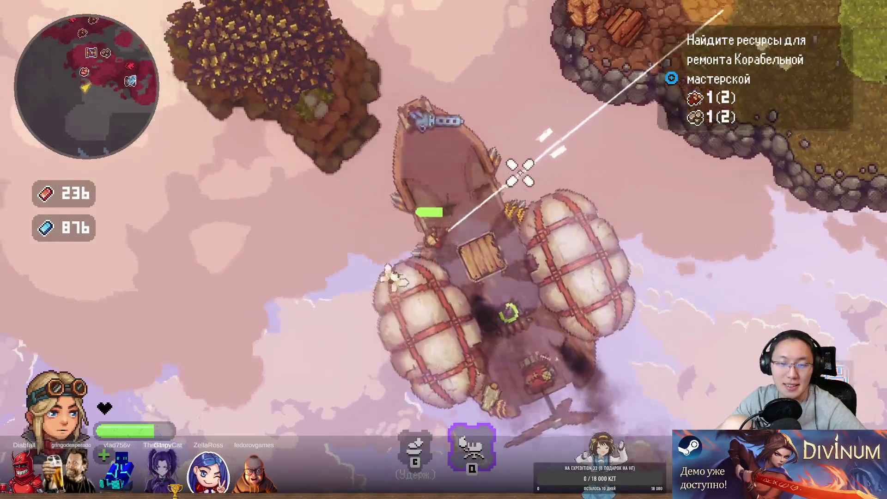
key("w")
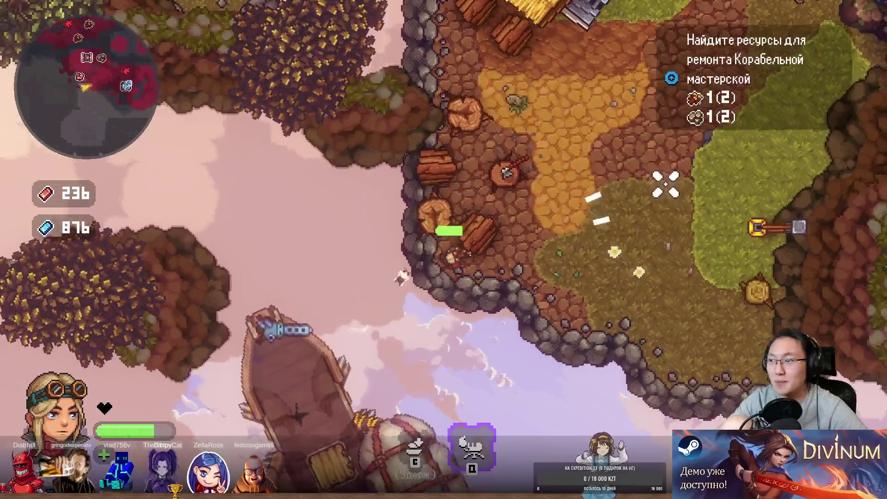
key("w")
key("a")
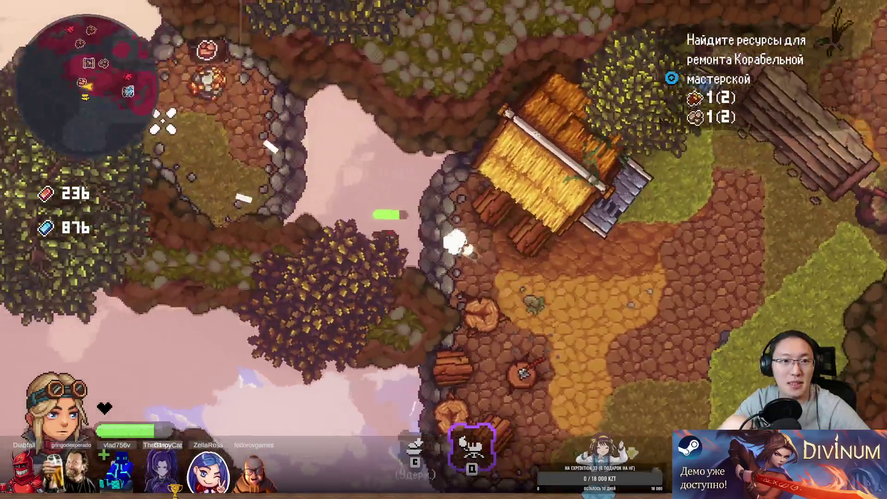
key("w")
key("a")
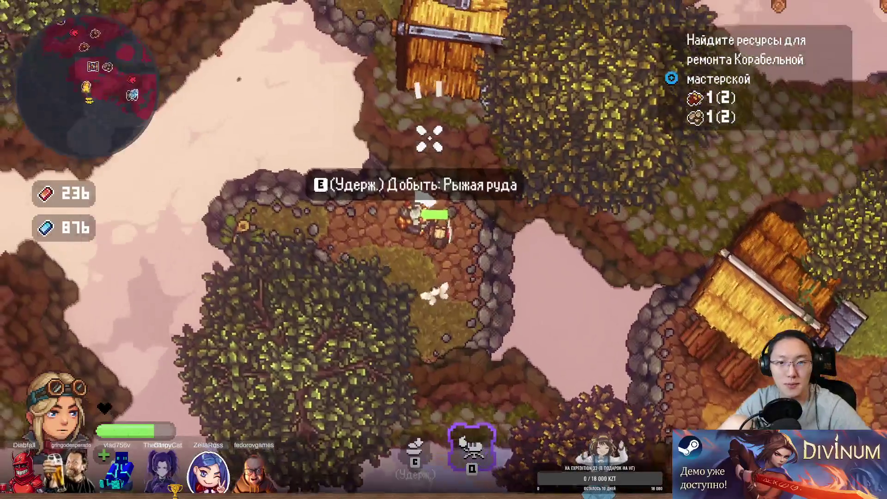
- Mine the orange ore (Рыжая руда) and collect the drop into the hold
key("e")
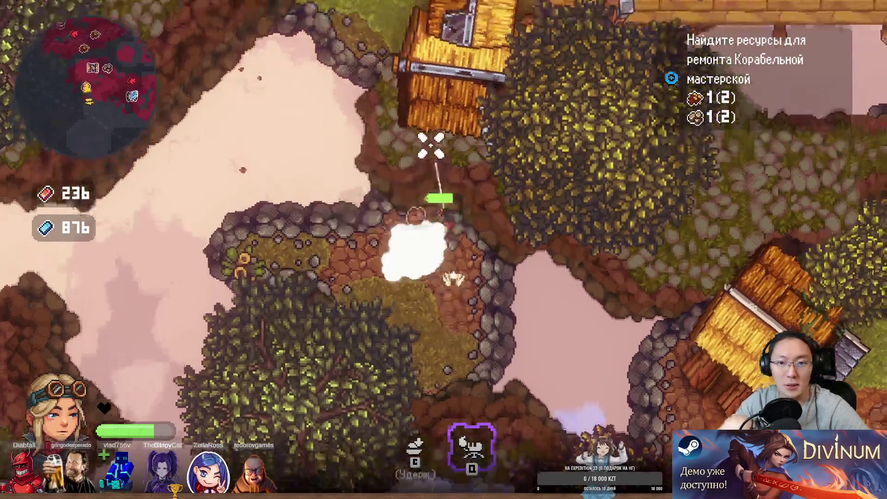
key("w")
key("d")
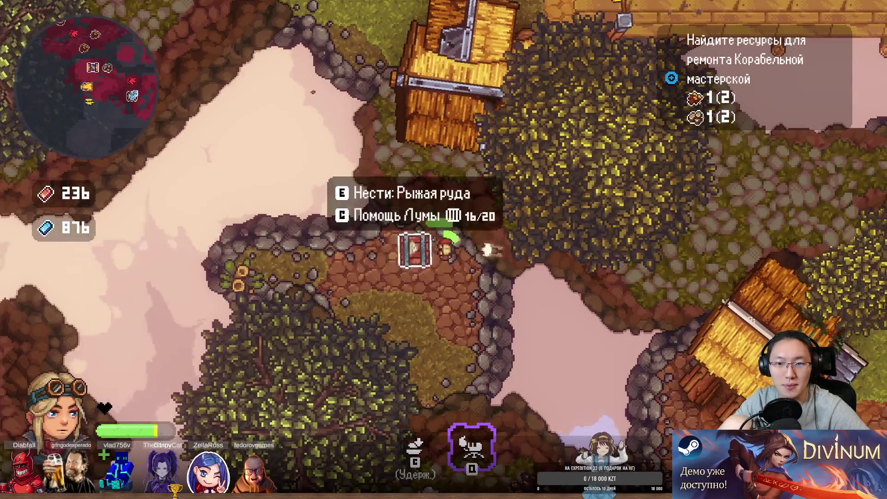
key("w")
key("a")
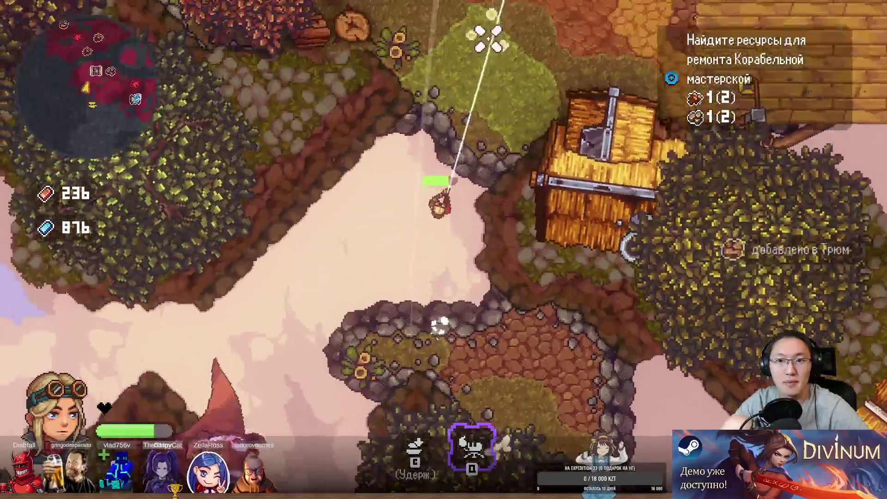
key("w")
key("d")
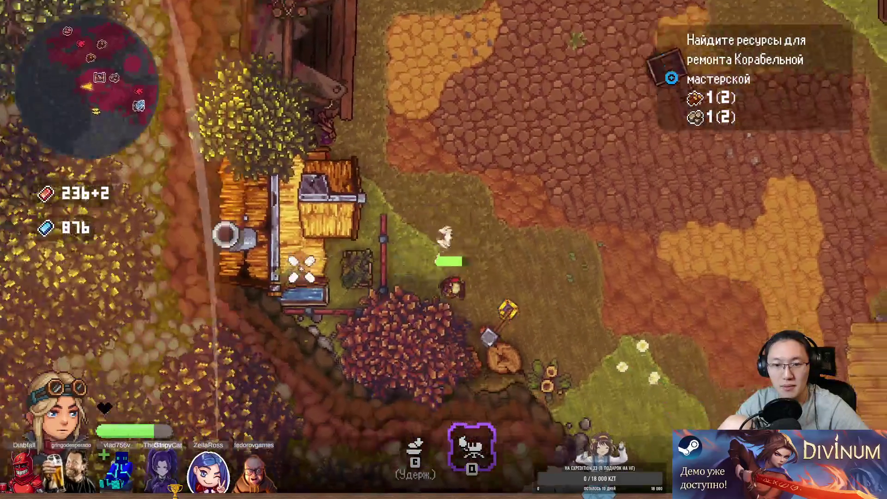
- Head up-right across the island shooting enemies for more loot, reaching 242
key("w")
key("d")
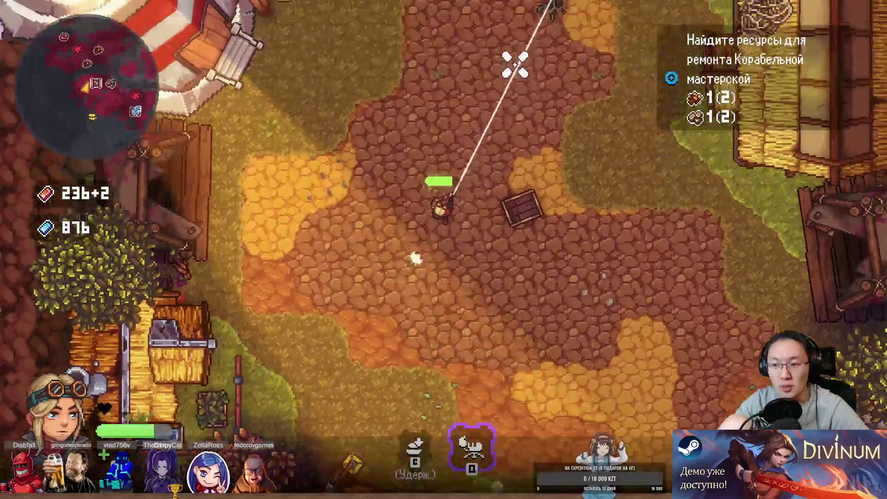
key("w")
key("d")
left_click(566, 114)
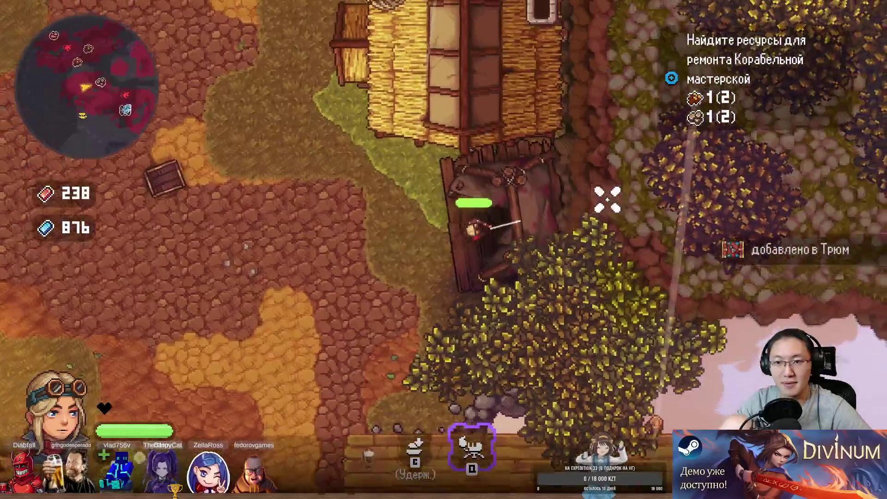
- Cross the wooden bridge and farm, collecting resources, and step down onto the waiting airship
key("s")
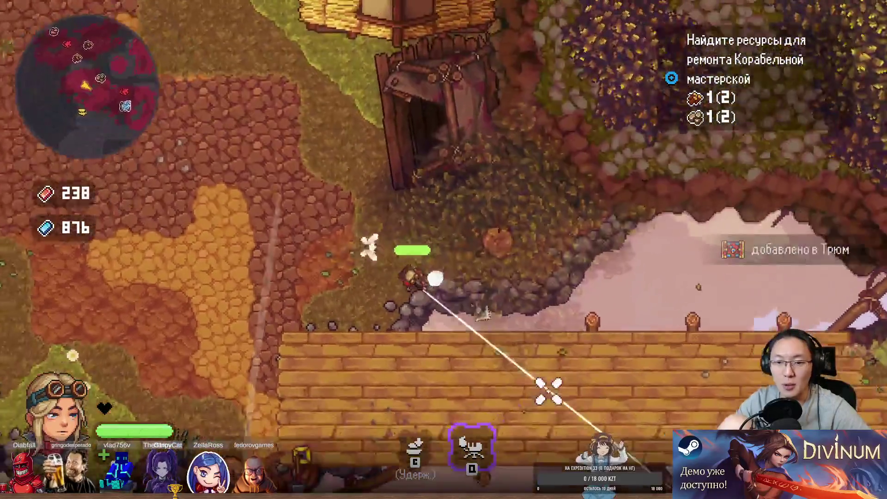
key("d")
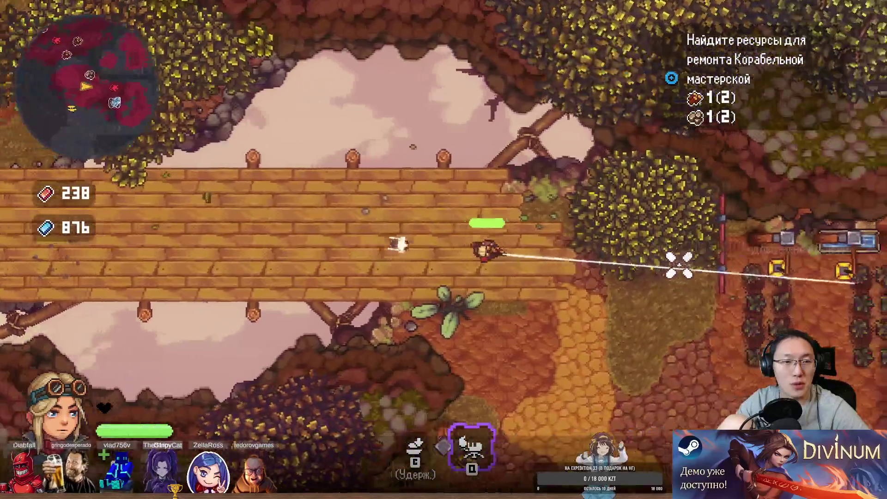
key("s")
key("d")
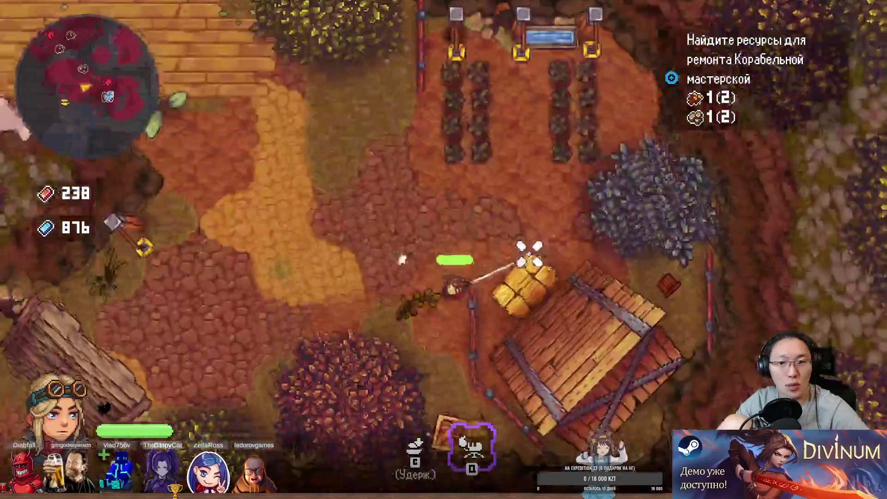
key("a")
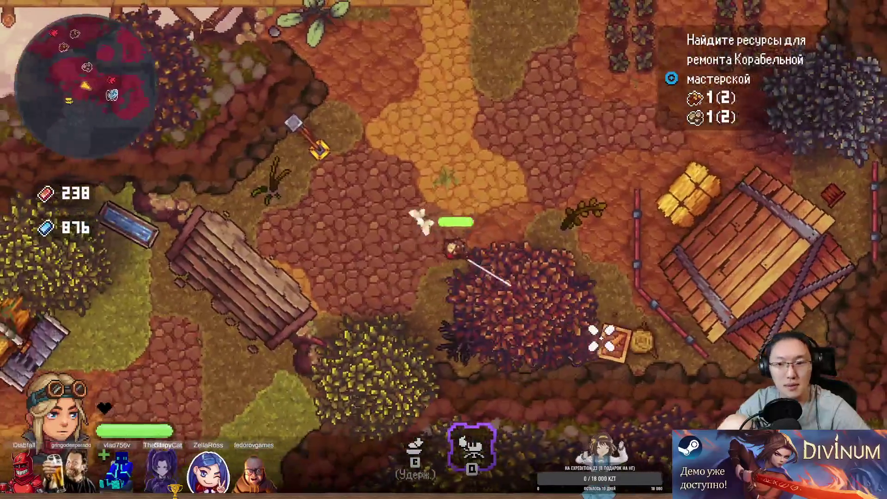
key("a")
key("s")
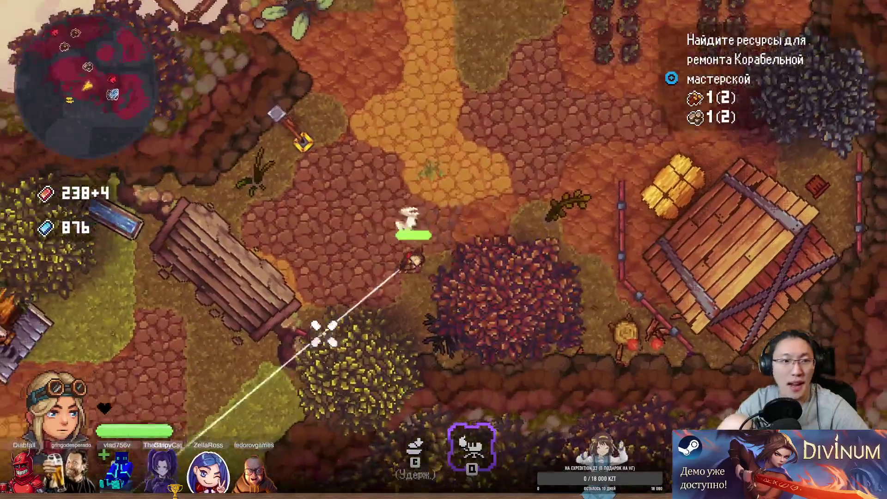
key("a")
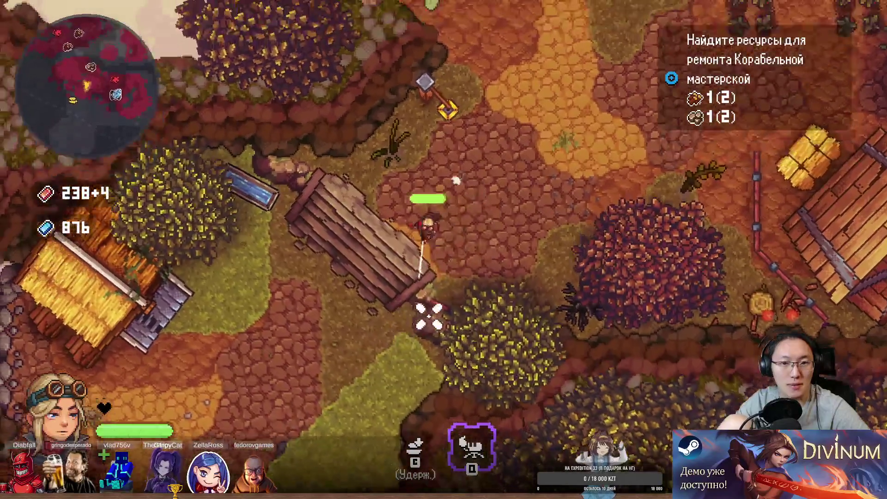
key("a")
key("s")
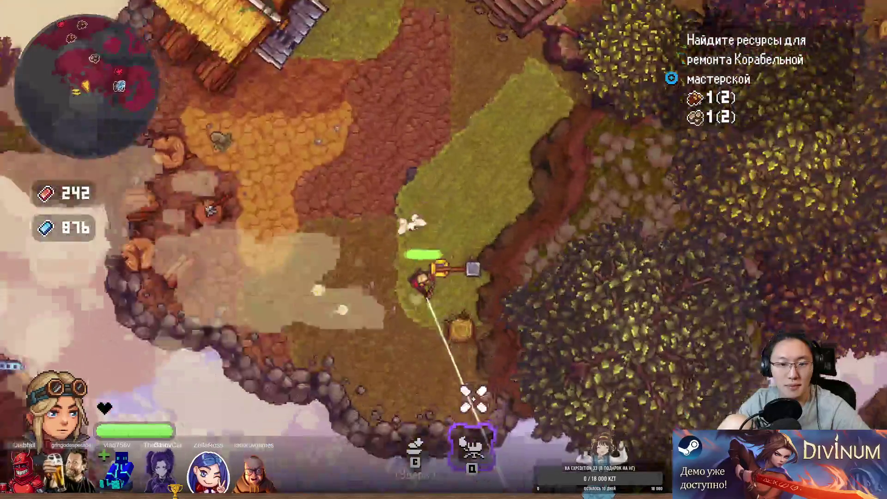
key("s")
key("a")
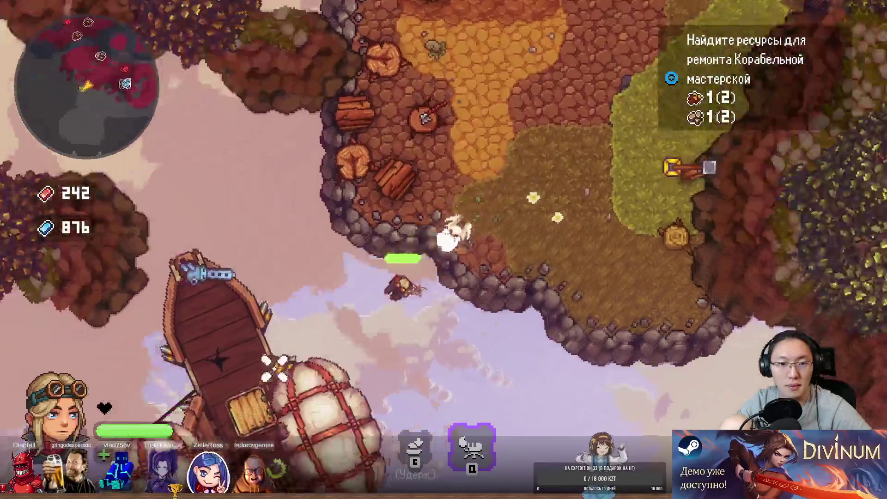
- Repair each damaged ship section to restore the balloons, then take the helm
key("a")
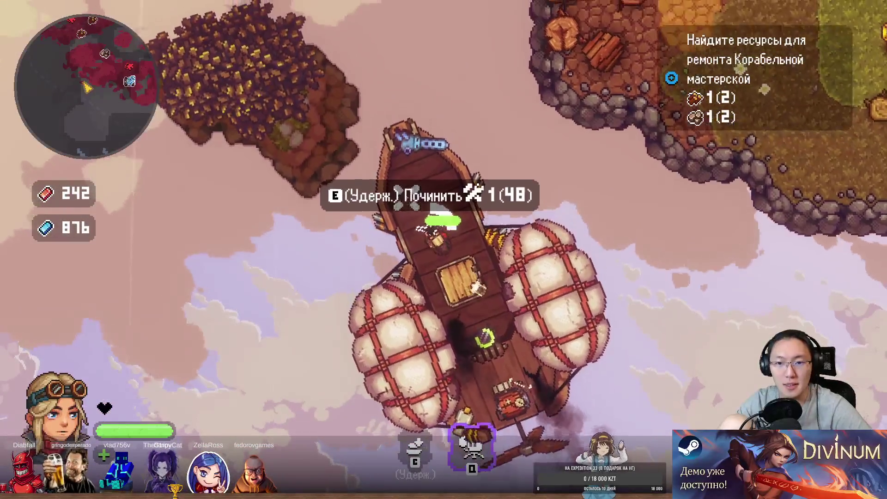
key("e")
key("s")
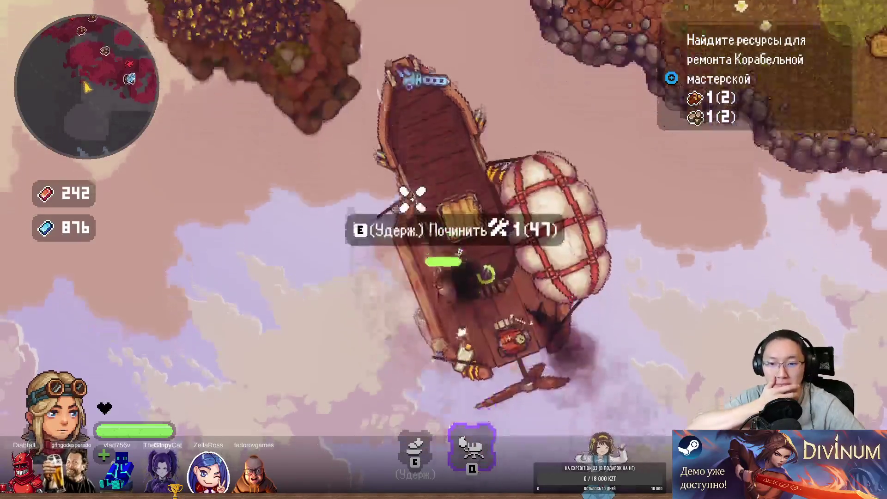
key("e")
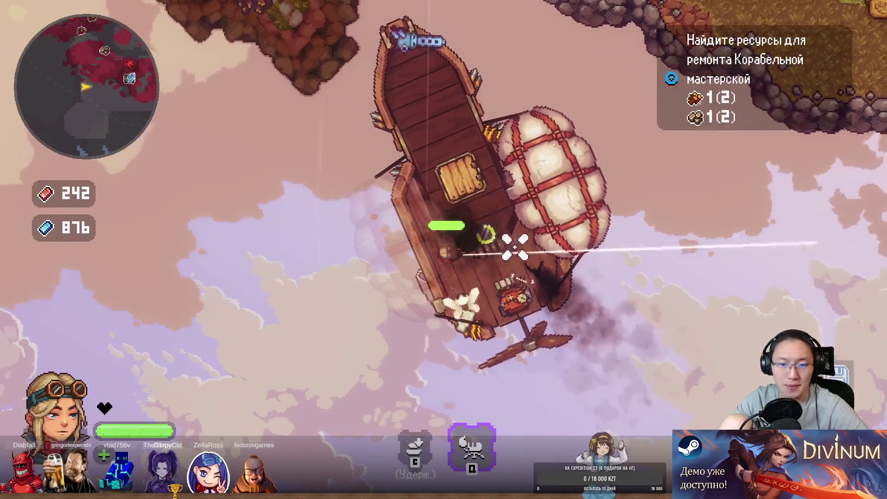
key("e")
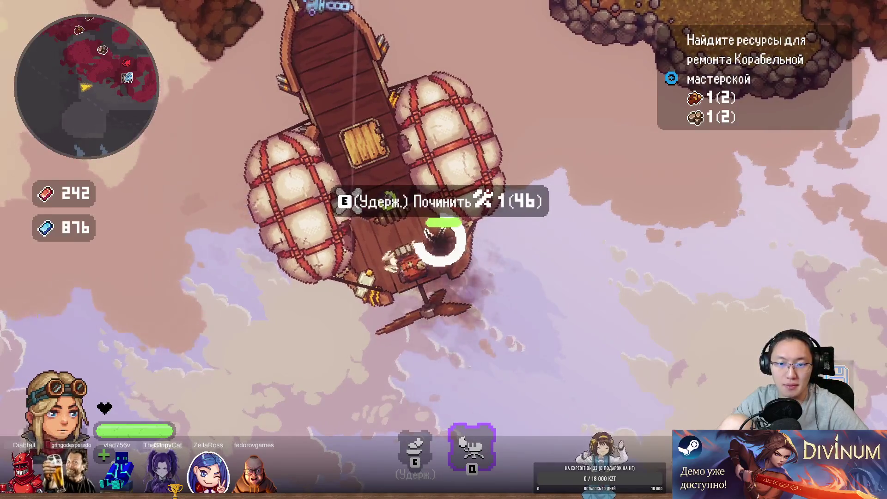
key("e")
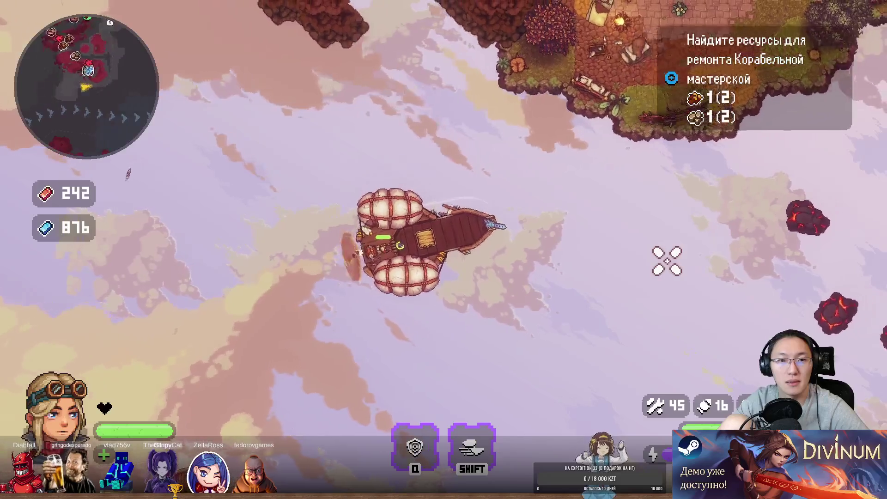
- Fire the cannon at the debris and fly the airship to the village dock
left_click(772, 222)
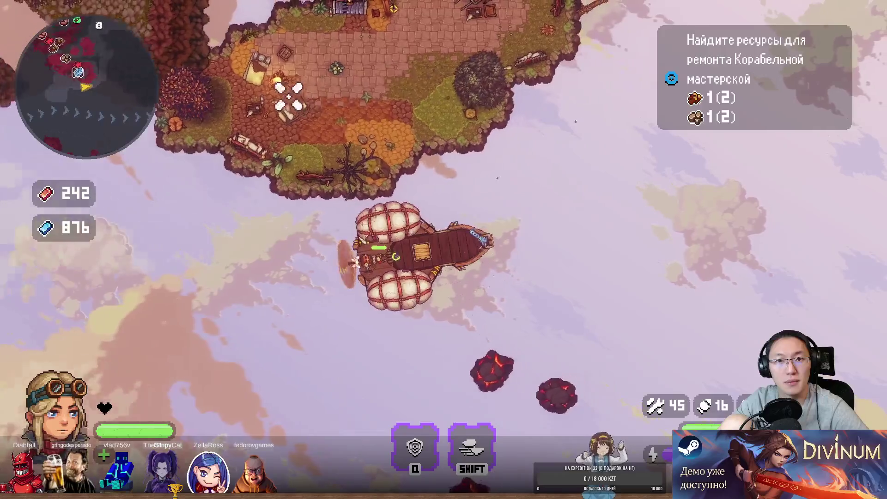
key("w")
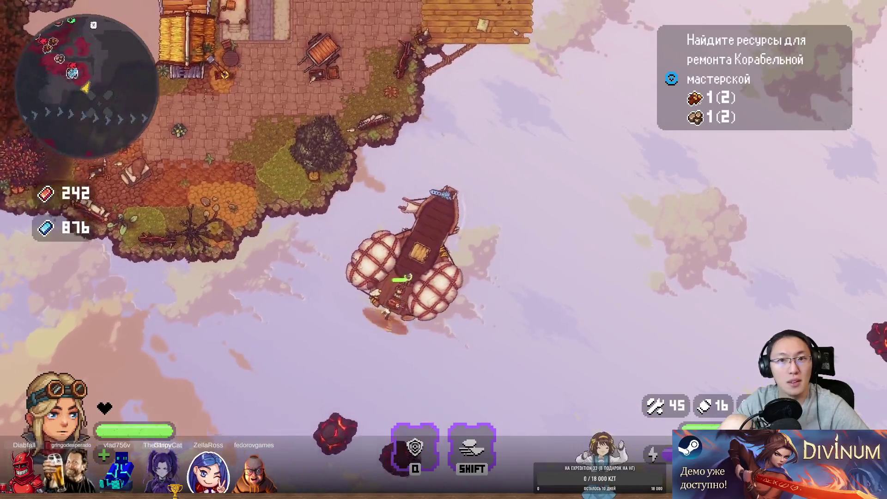
key("d")
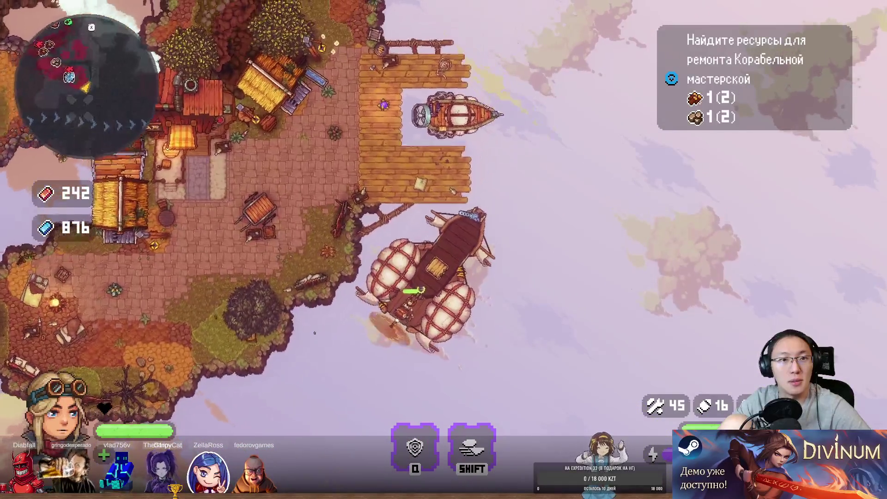
key("e")
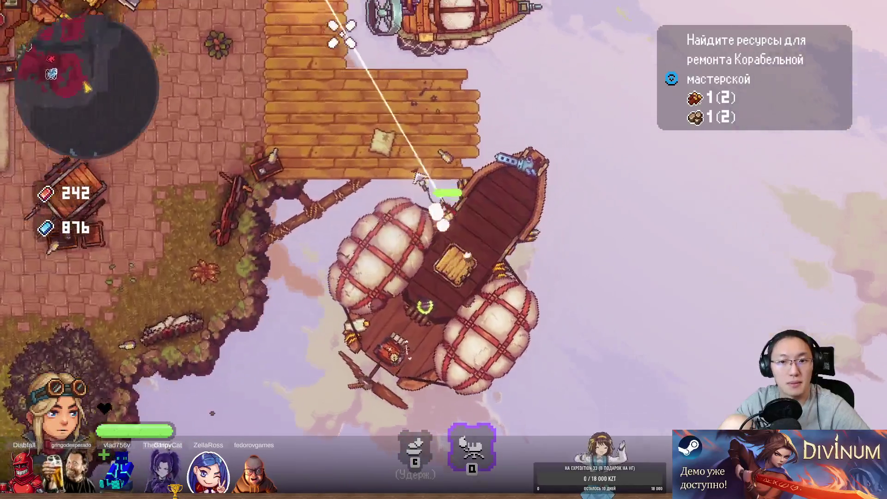
- Cross the plaza, grapple up the cliff, and run back to retake the airship's helm
key("a")
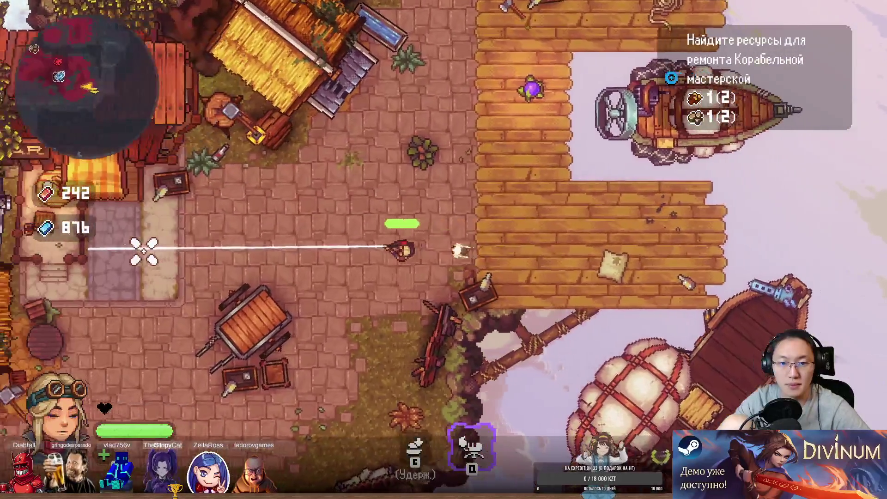
key("s")
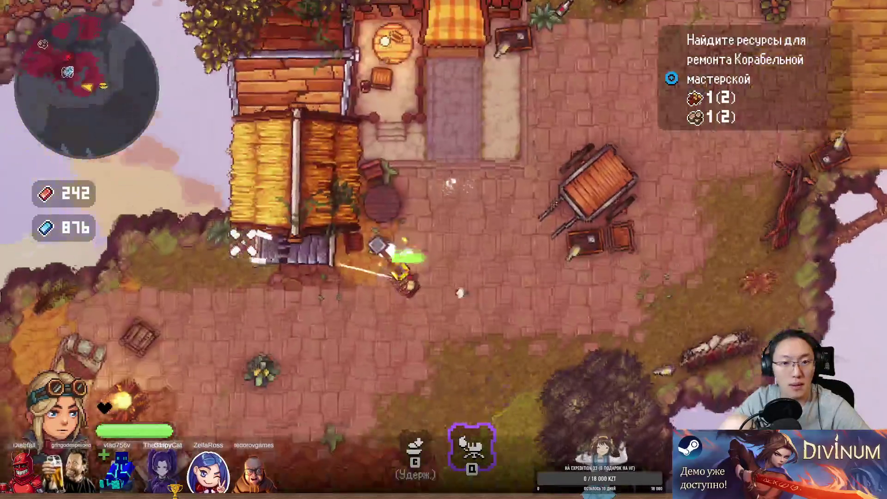
key("w")
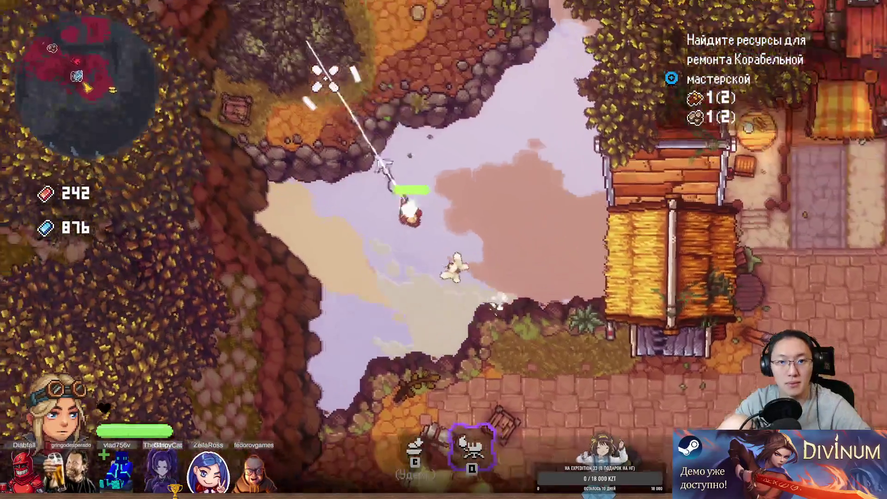
key("w")
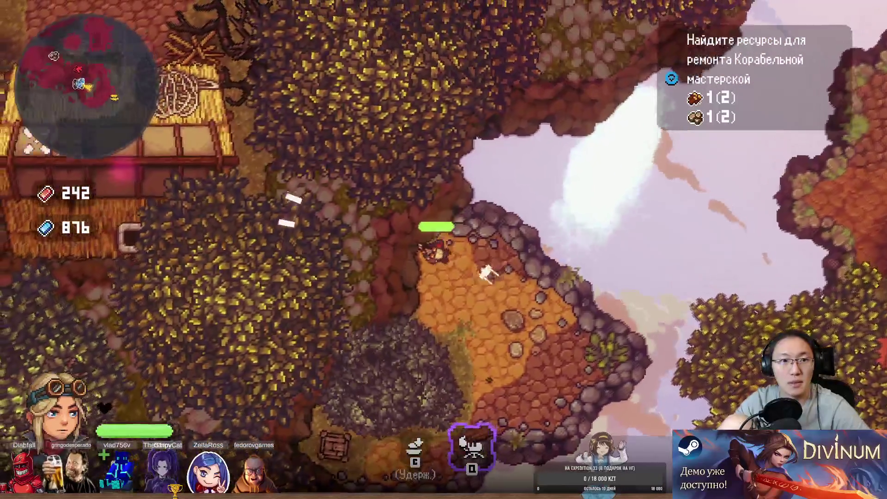
key("s")
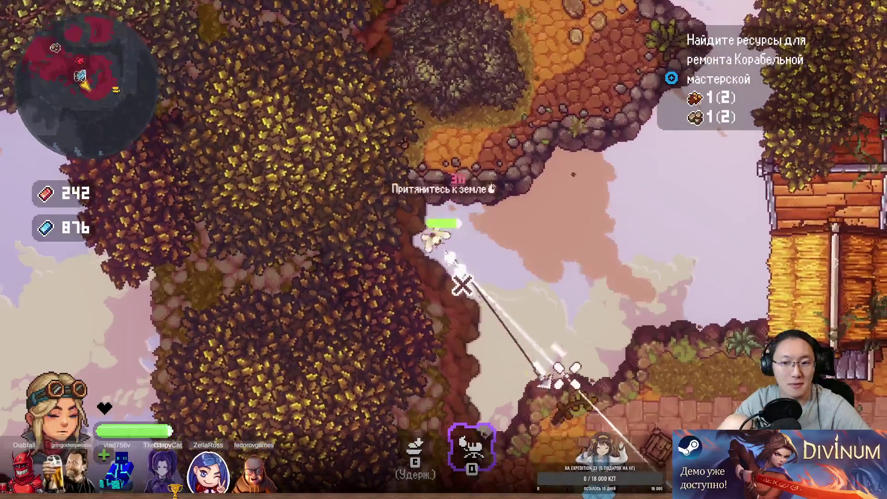
left_click(469, 155)
left_click(540, 302)
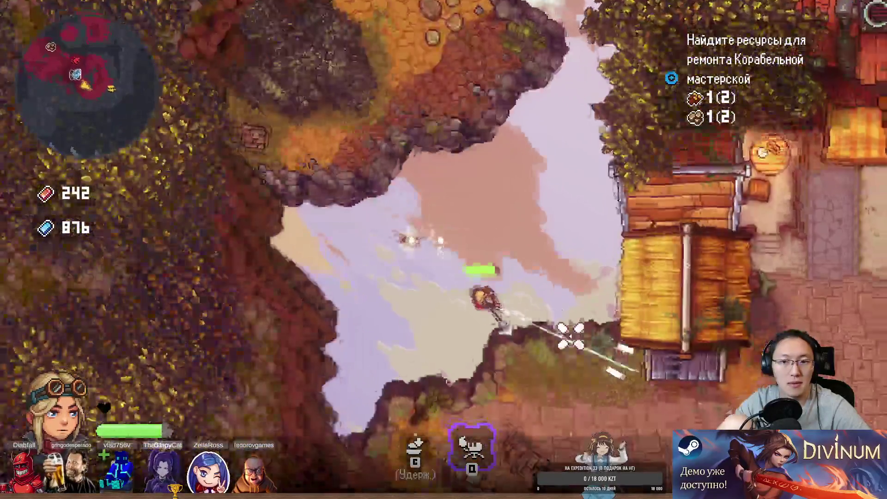
key("d")
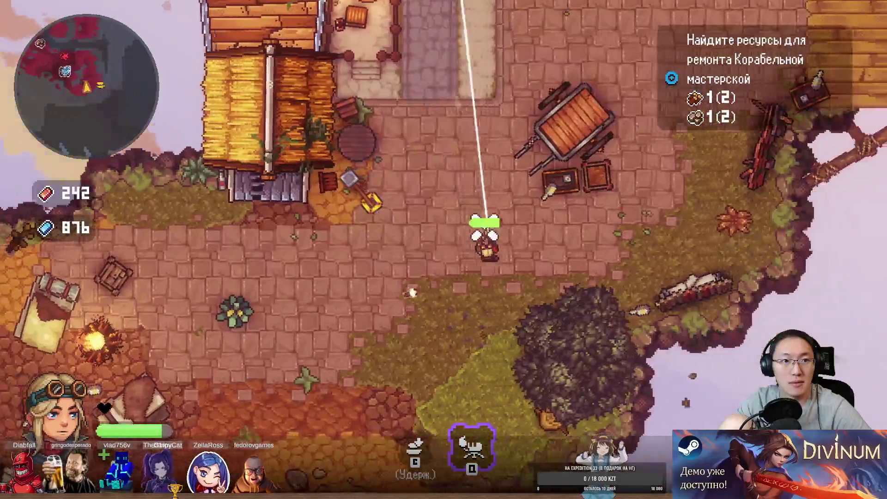
key("e")
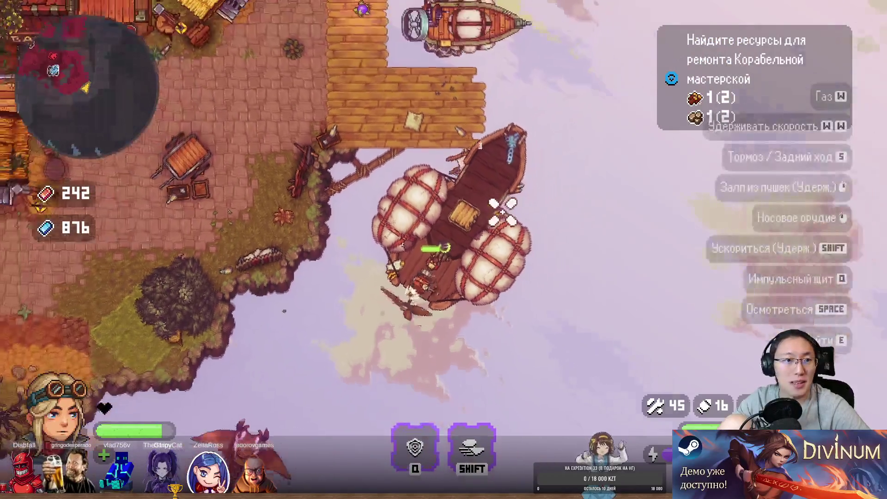
- Fly away from the dock, turning left and boosting toward the giant-tree island
key("w")
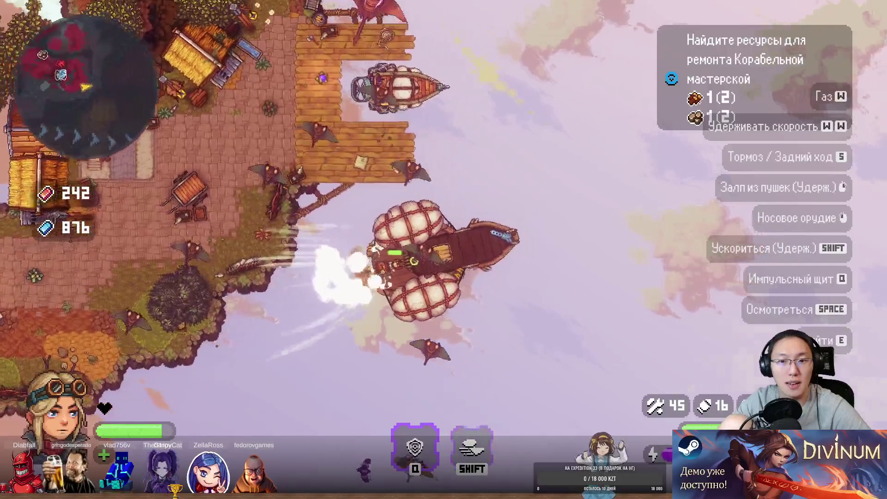
key("a")
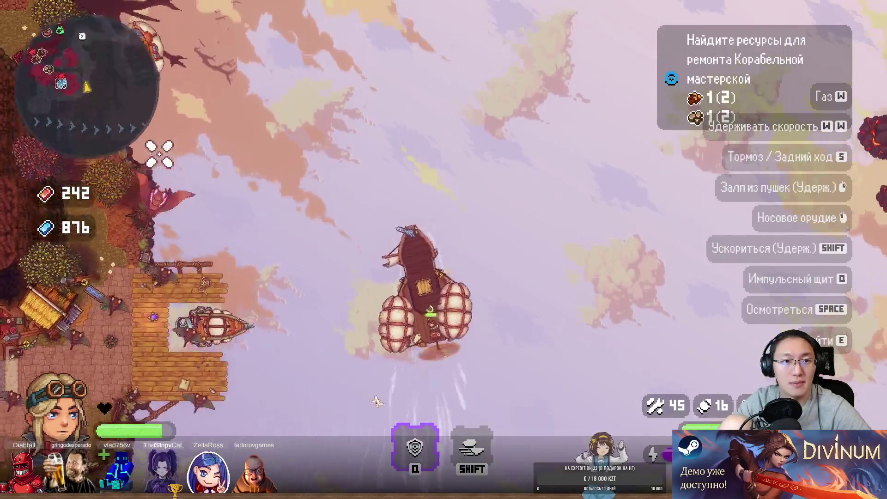
key("a")
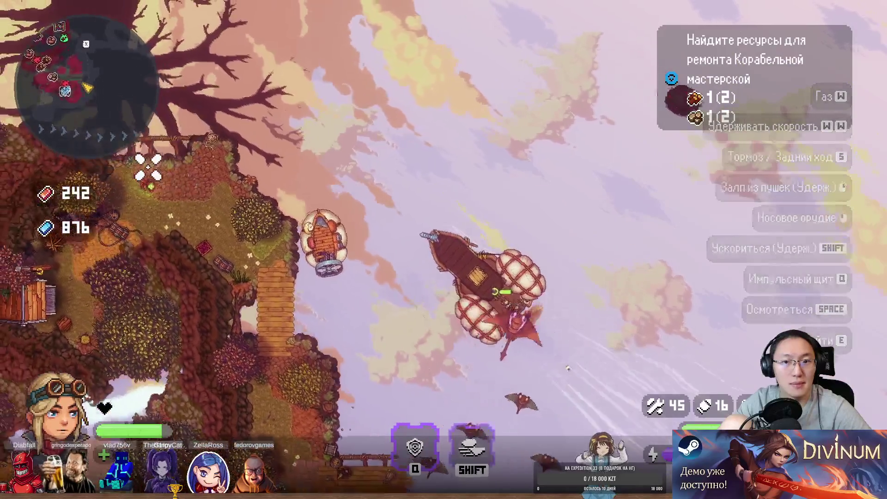
key("w")
key("shift")
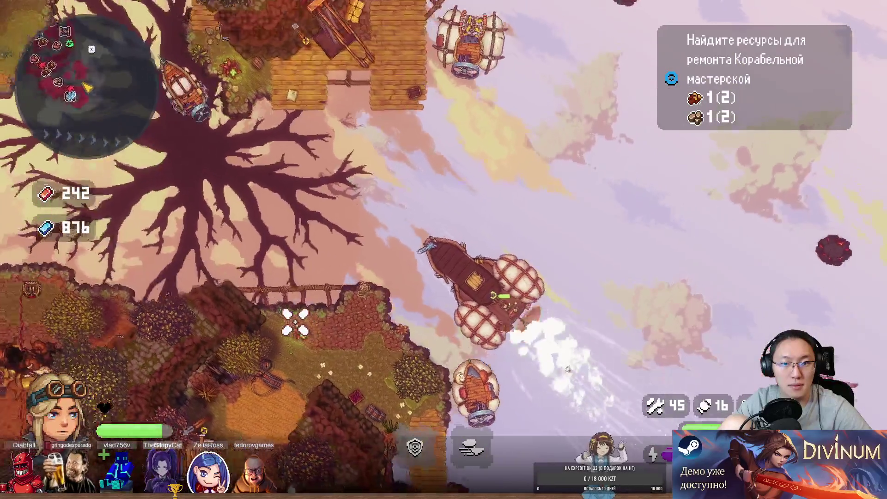
key("a")
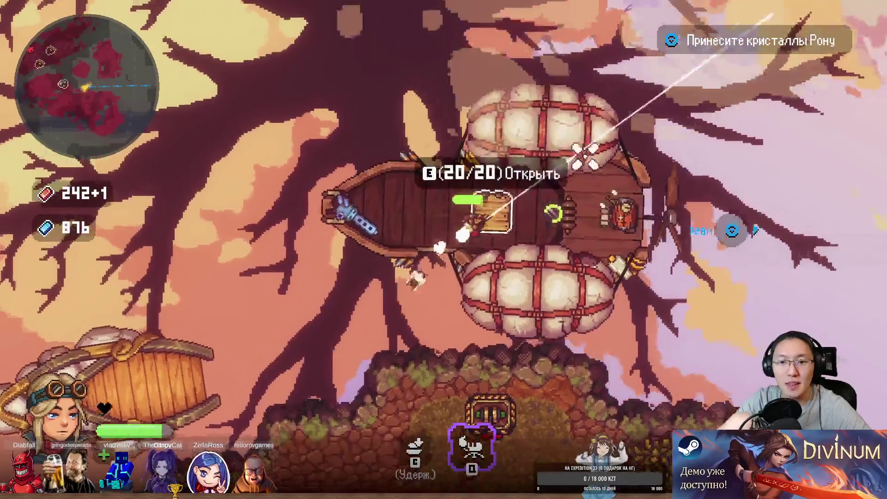
- Retake the helm and turn the airship up, then left along the tree island
key("e")
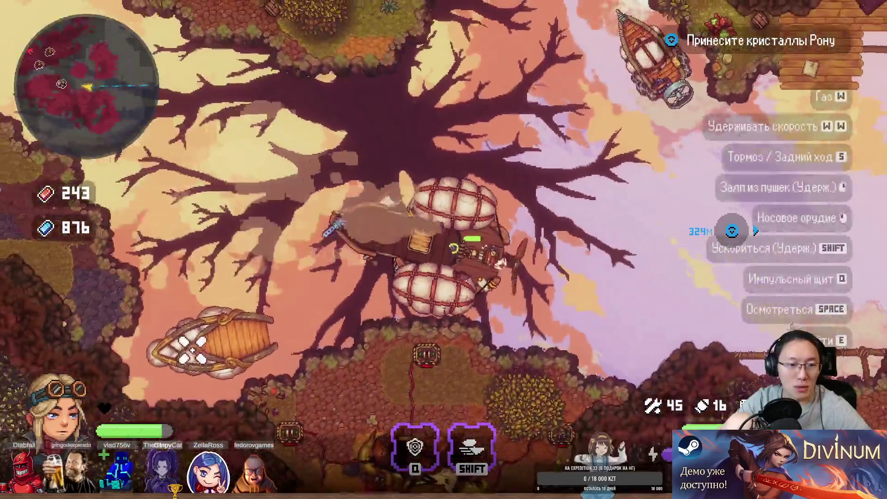
key("w")
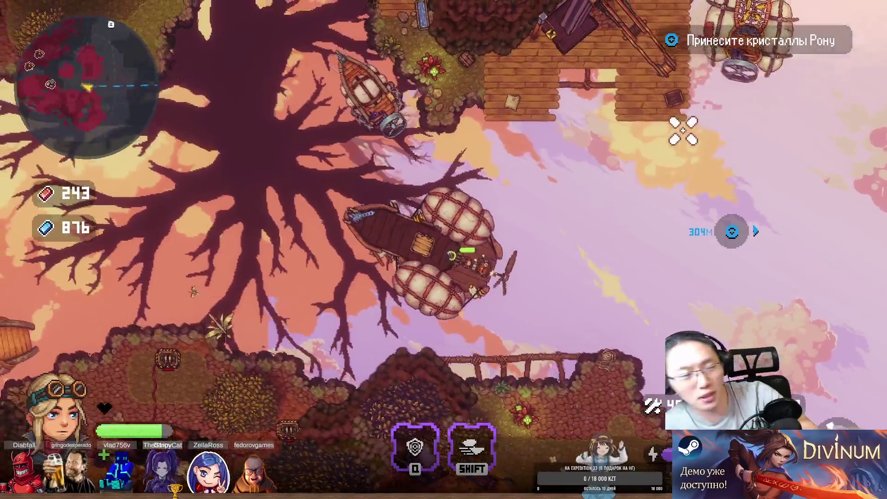
key("a")
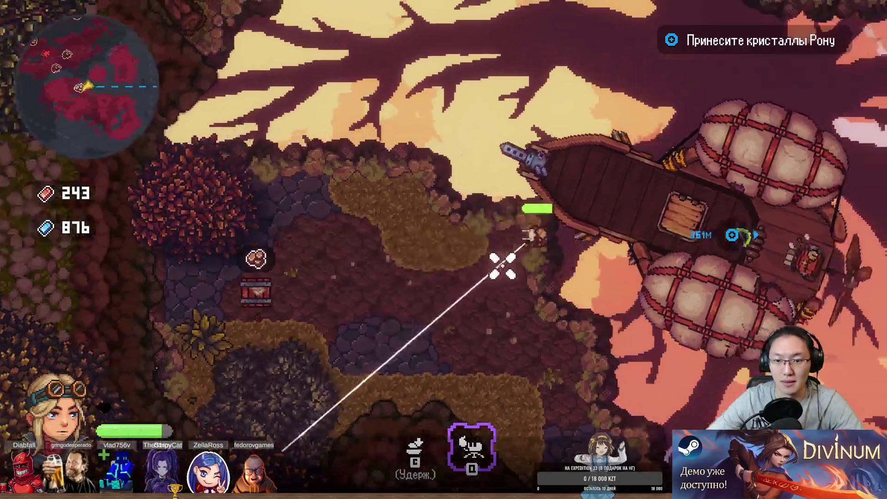
- Hook down to the chest on the island, then hook back up to the airship
left_click_drag(503, 267, 287, 268)
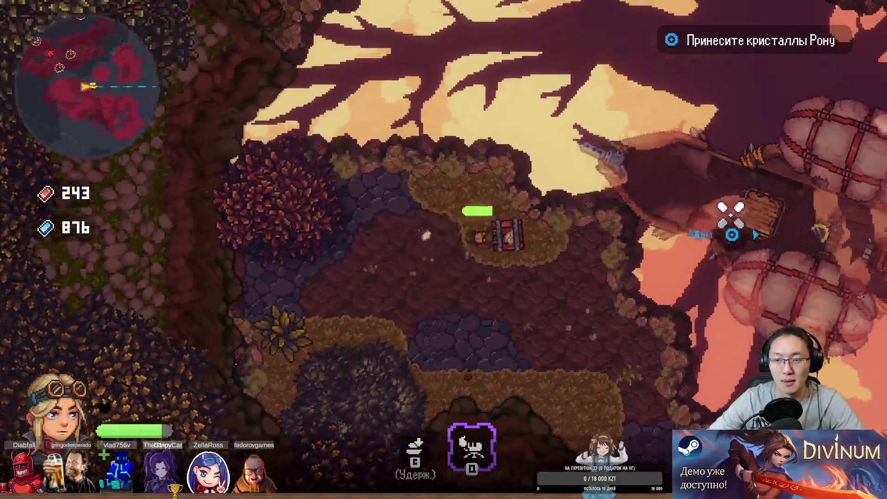
key("w")
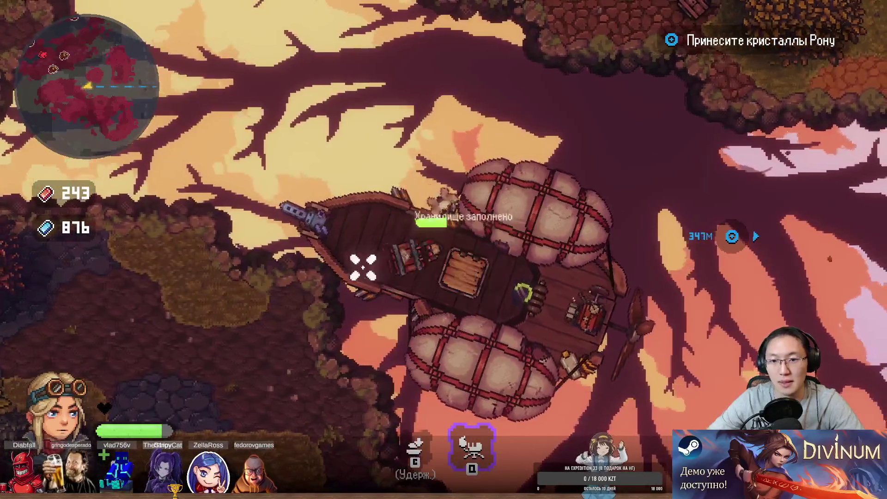
key("a")
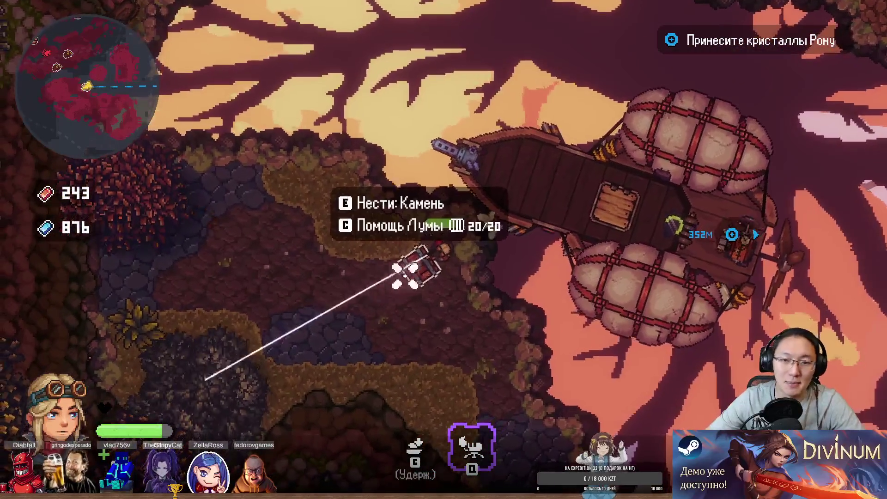
left_click_drag(398, 277, 649, 137)
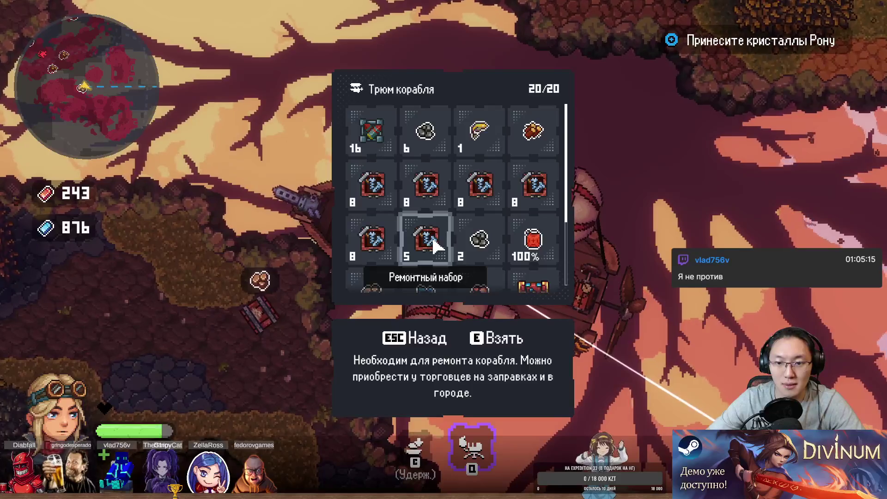
- Take the Ремонтный набор crate from the hold, drop it, return on deck and pause
key("e")
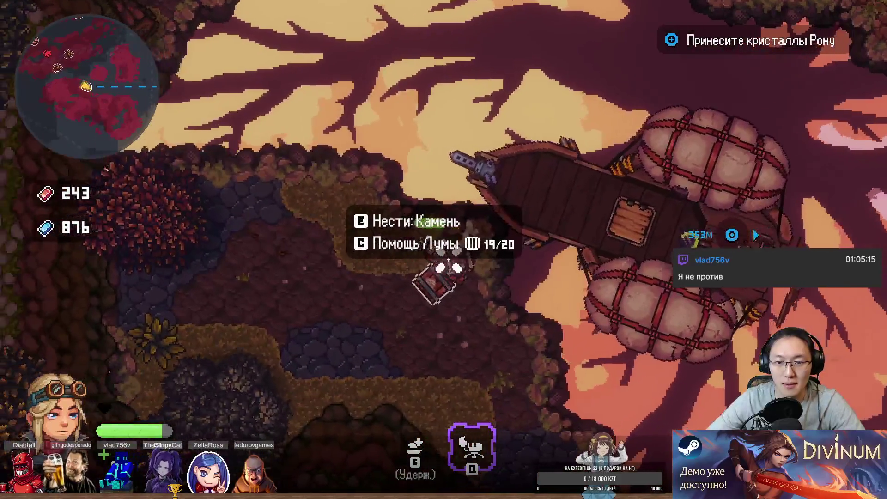
key("e")
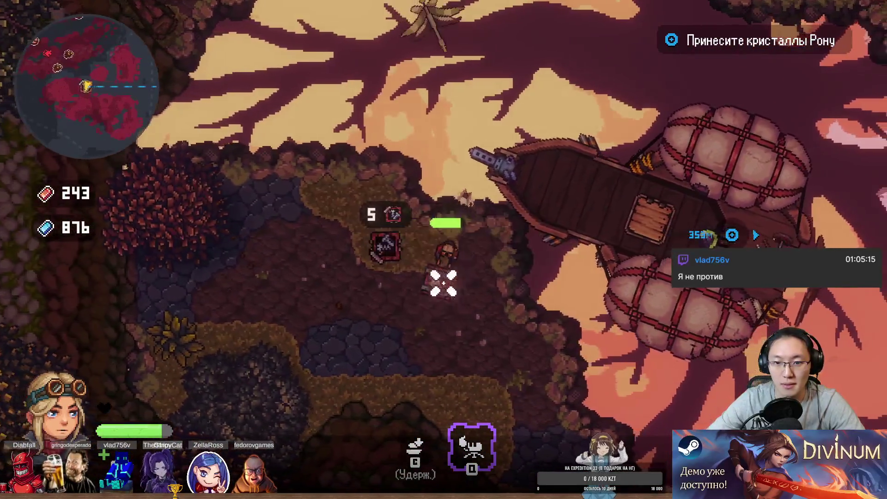
key("d")
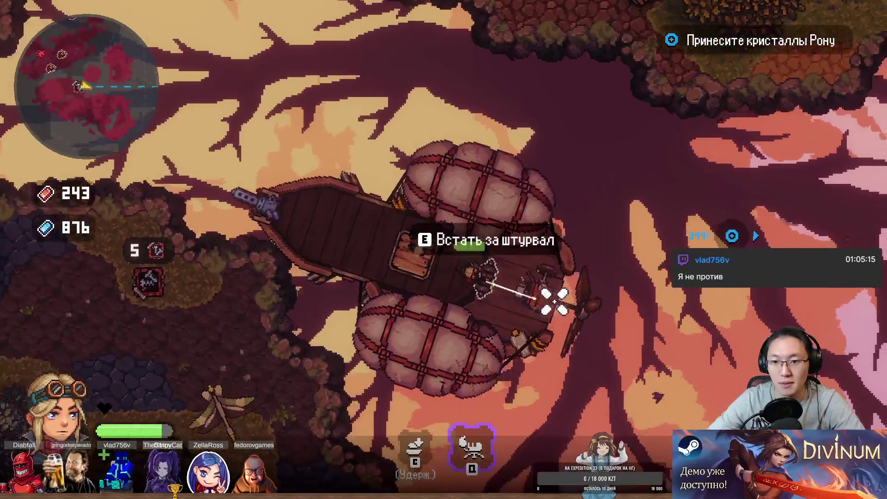
key("Escape")
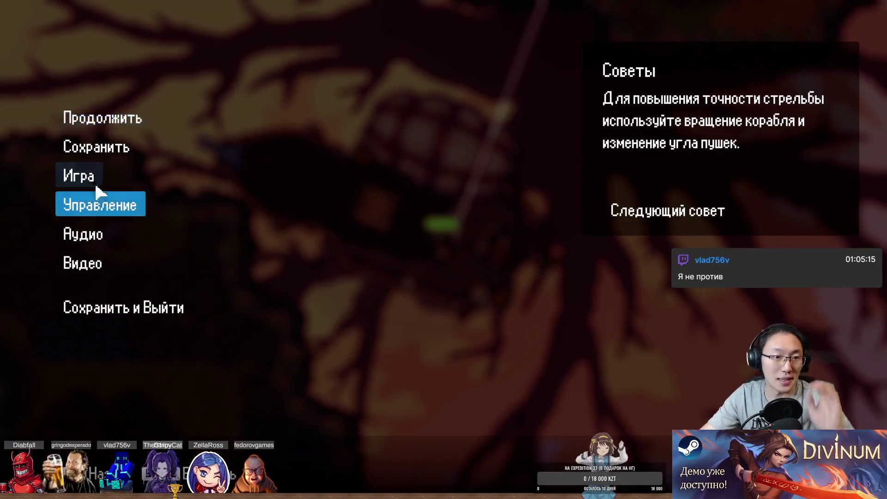
- Save progress, resume, then pause again and choose Сохранить и Выйти to quit
left_click(94, 154)
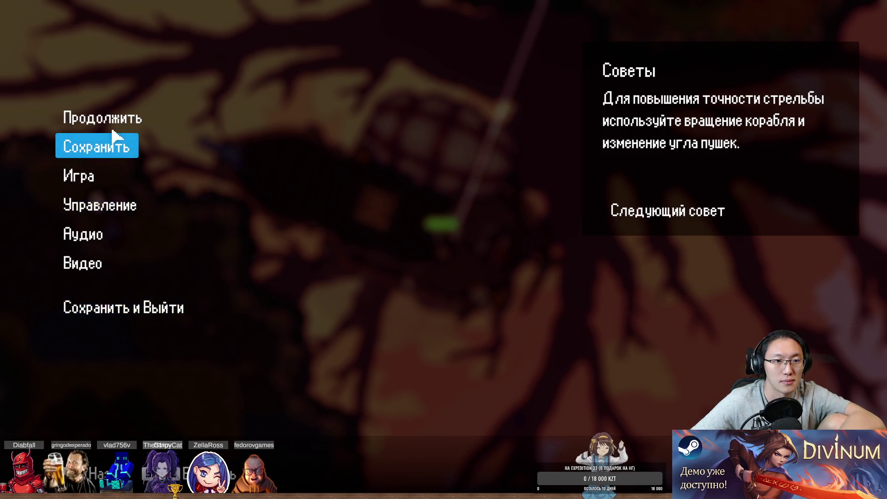
left_click(114, 123)
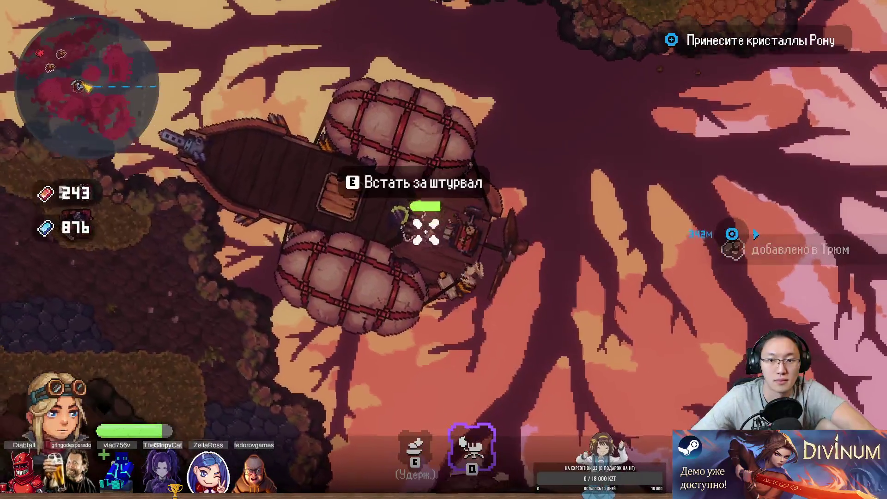
key("Escape")
left_click(108, 314)
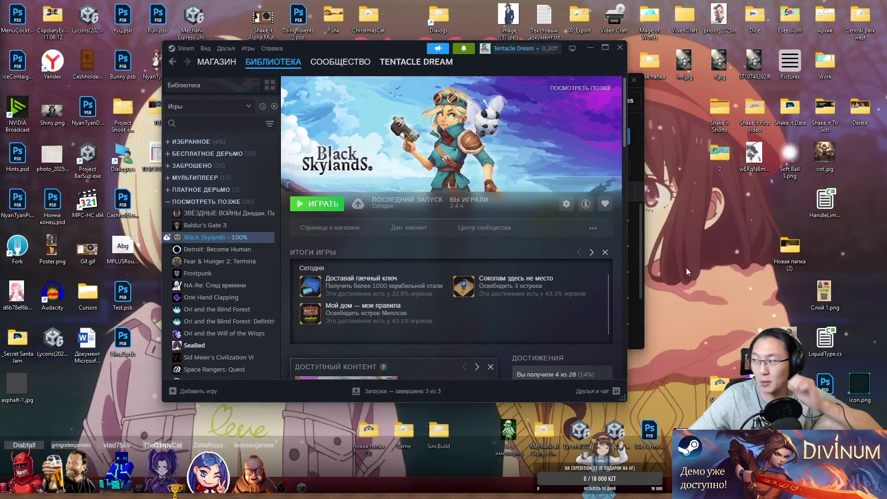
- Switch to Unity Hub and open Project BarSup from the Projects list
key("alt+Tab")
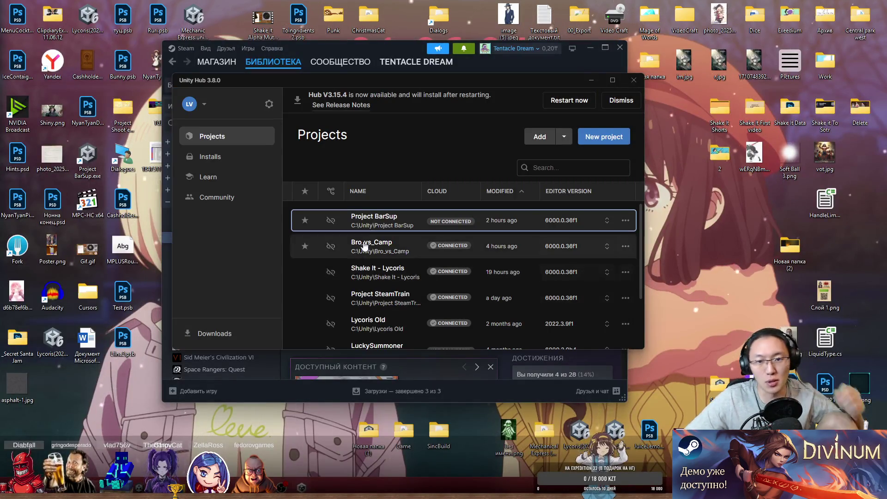
left_click(378, 224)
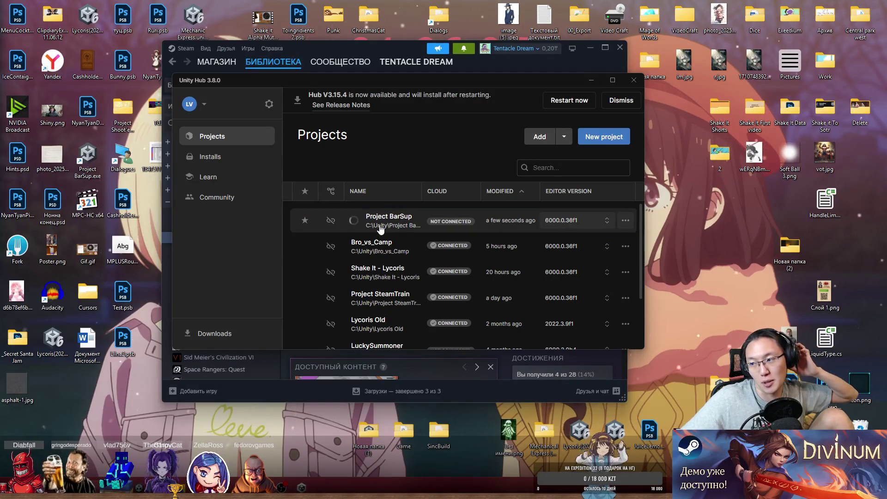
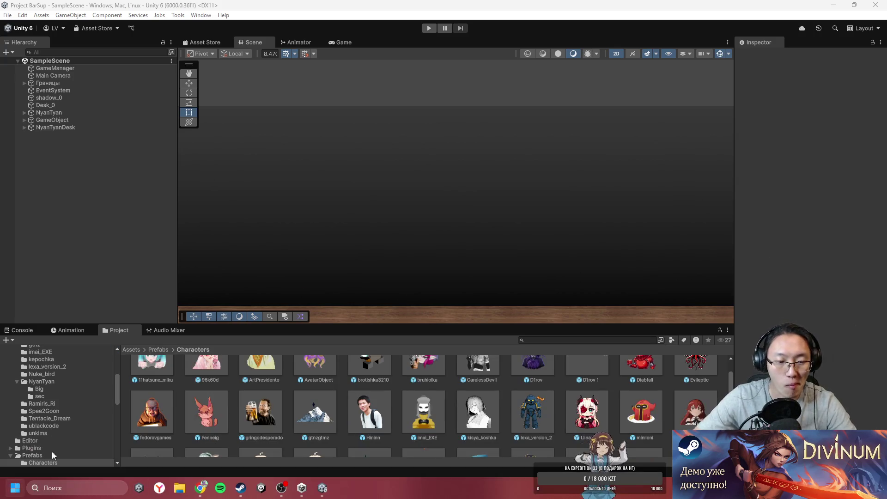
- Switch back from the browser to Unity Hub and launch the Bro_vs_Camp project
key("super")
left_click(141, 488)
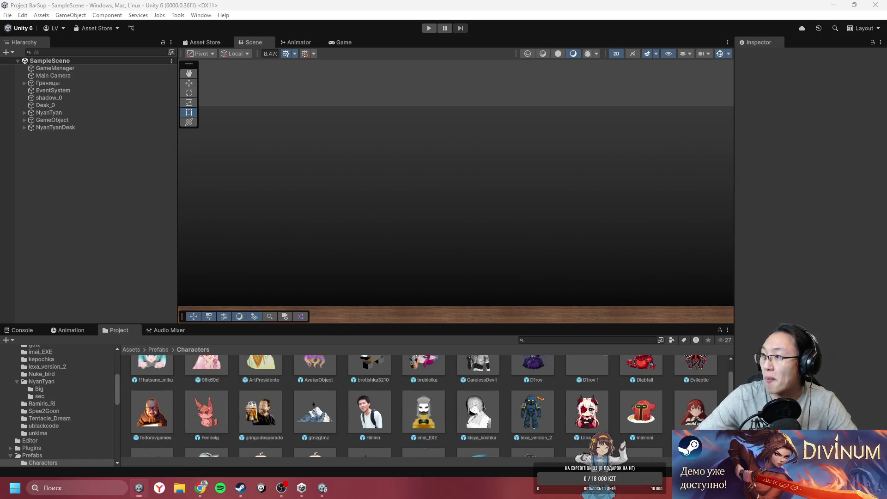
left_click(201, 487)
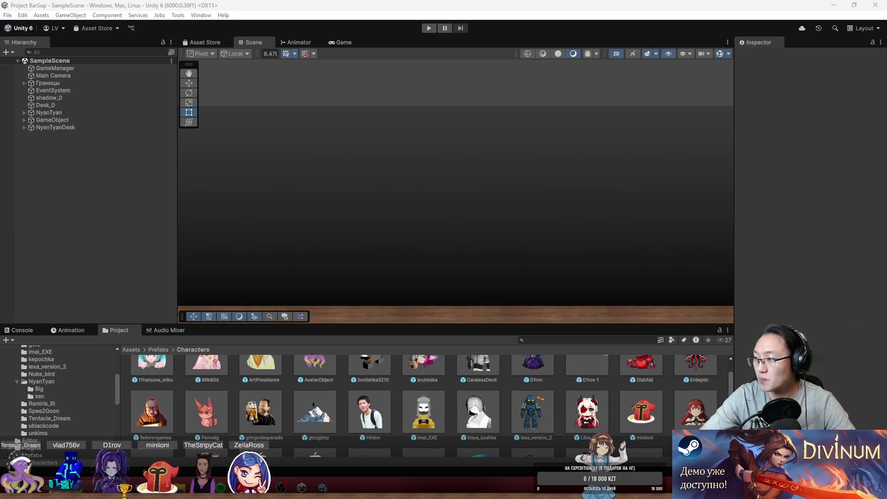
left_click(476, 245)
scroll(467, 250, "down", 4)
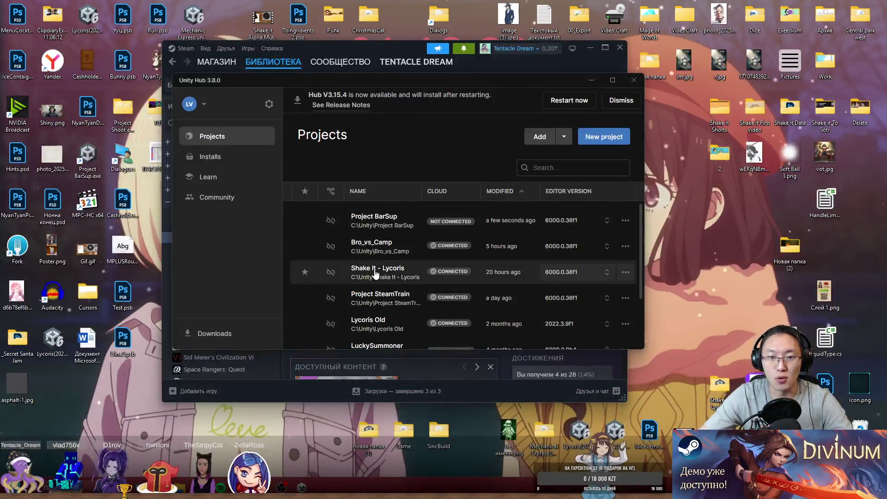
left_click(379, 254)
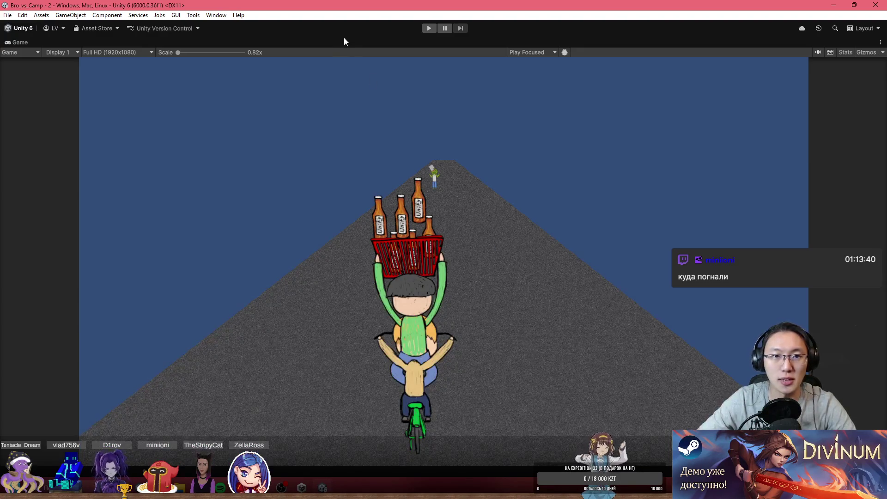
- Restore the editor layout and rotate the first selected beer bottle in the basket
scroll(398, 228, "up", 10)
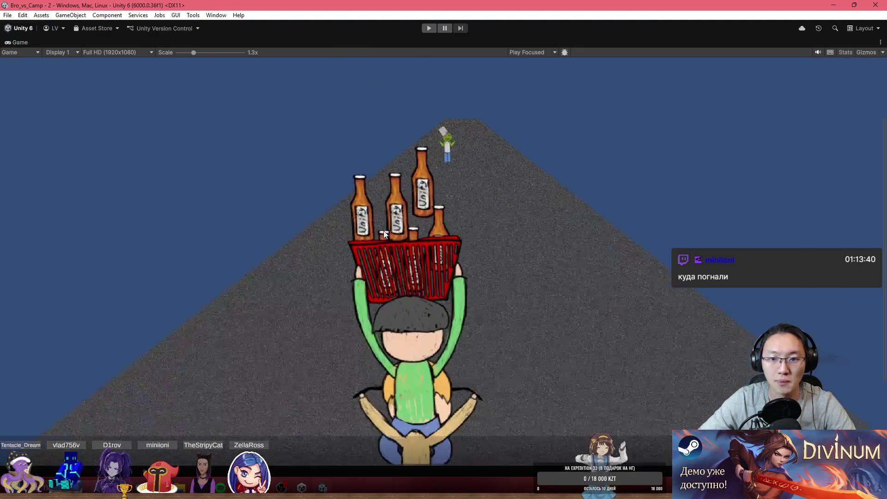
scroll(381, 236, "down", 10)
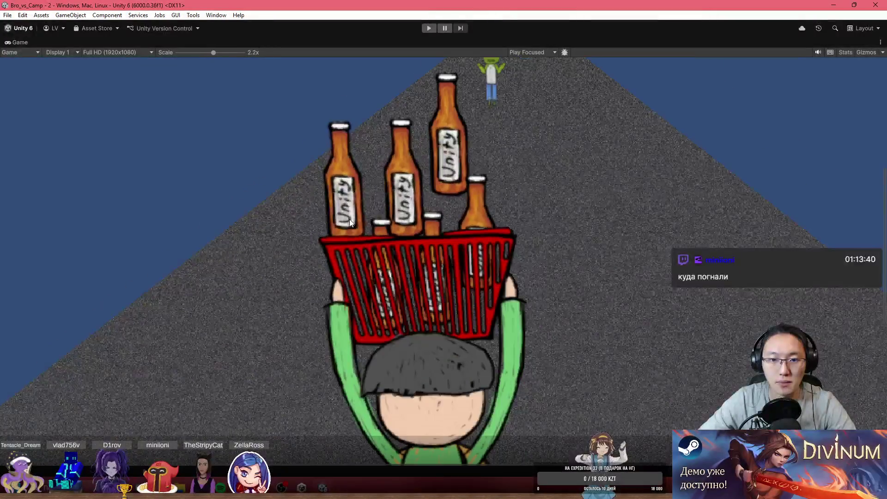
double_click(48, 43)
scroll(411, 203, "down", 8)
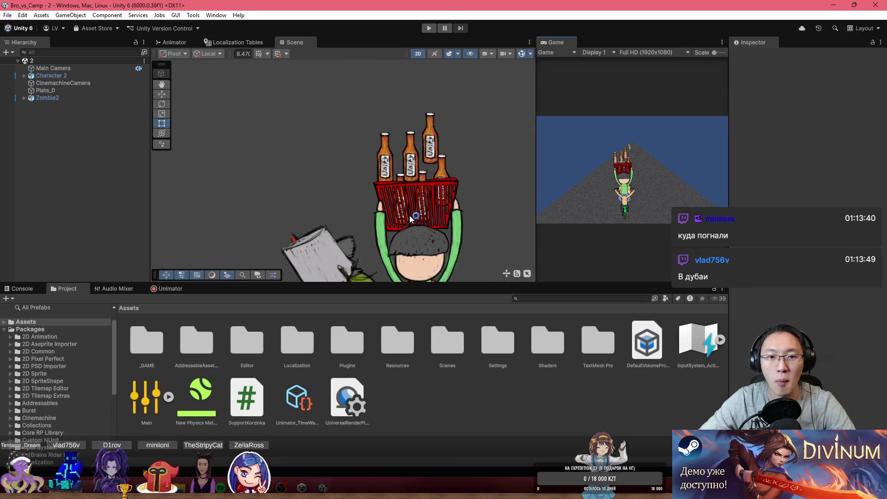
scroll(394, 184, "up", 5)
scroll(392, 182, "up", 5)
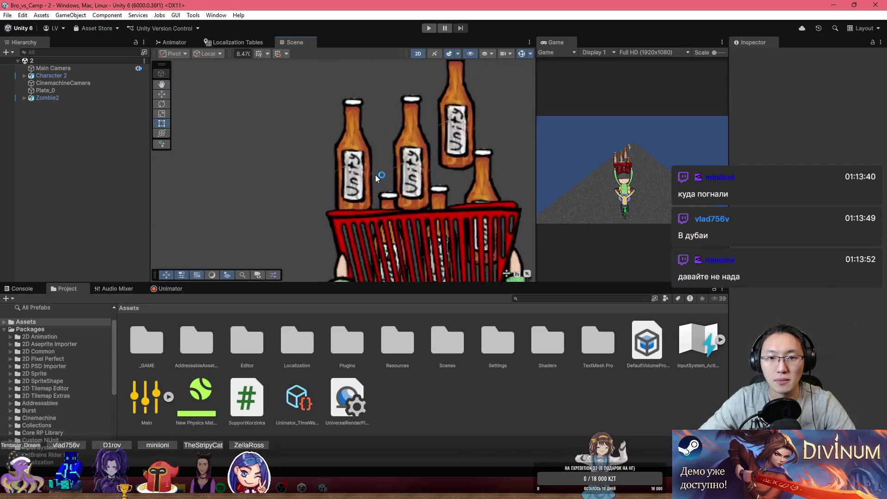
left_click(362, 169)
left_click(391, 216)
left_click_drag(391, 220, 392, 133)
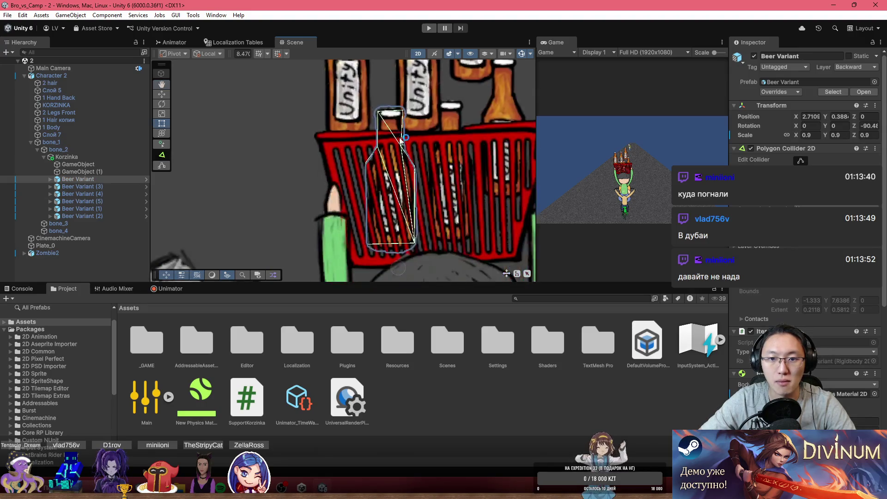
left_click_drag(854, 126, 147, 144)
left_click_drag(318, 137, 319, 211)
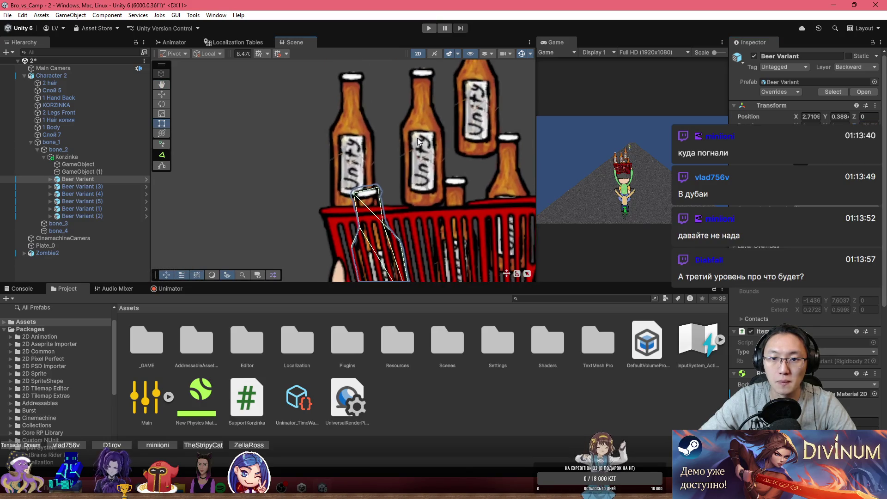
- Swing Beer Variant (3) down and reposition it, then lower Beer Variant (4) into the basket
left_click(418, 139)
left_click_drag(854, 122, 252, 93)
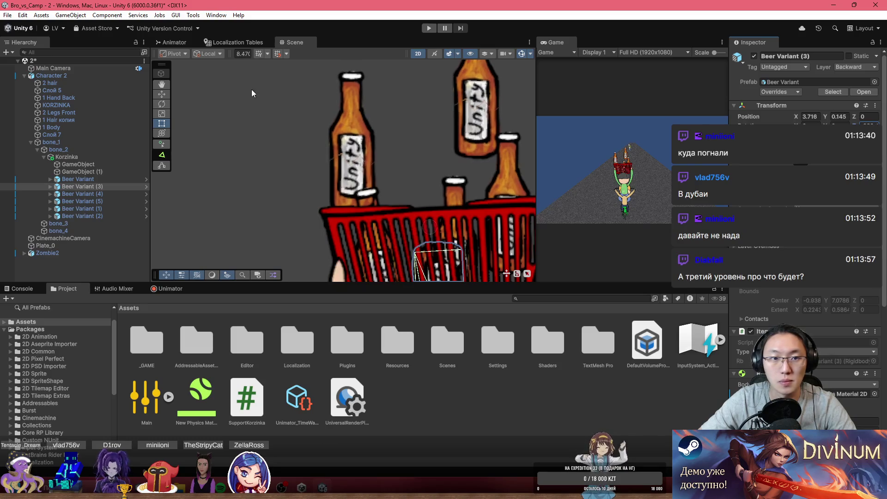
key("w")
left_click_drag(425, 236, 401, 86)
left_click(399, 92)
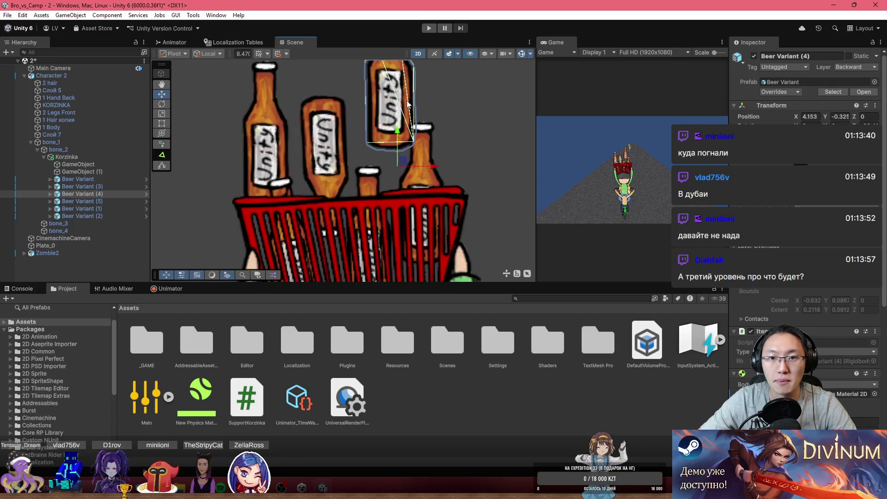
left_click_drag(401, 161, 377, 111)
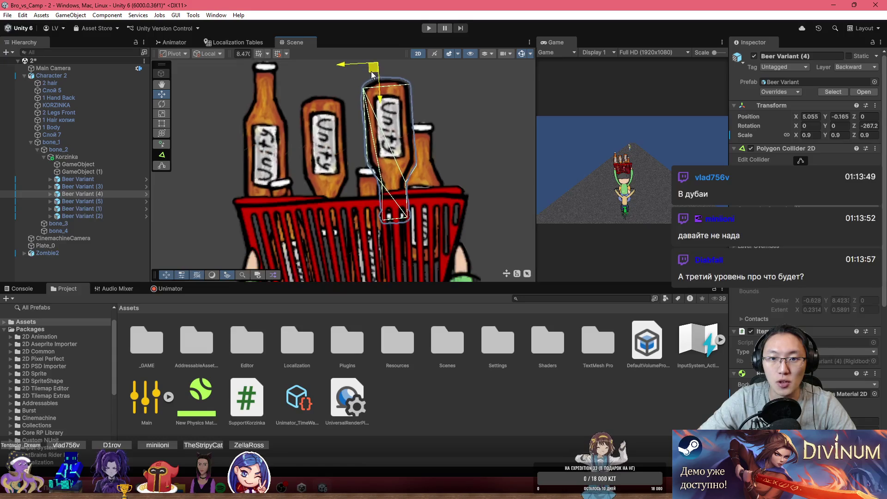
- Move Beer Variant (2) down into the basket to Z position 7.7
left_click(367, 209)
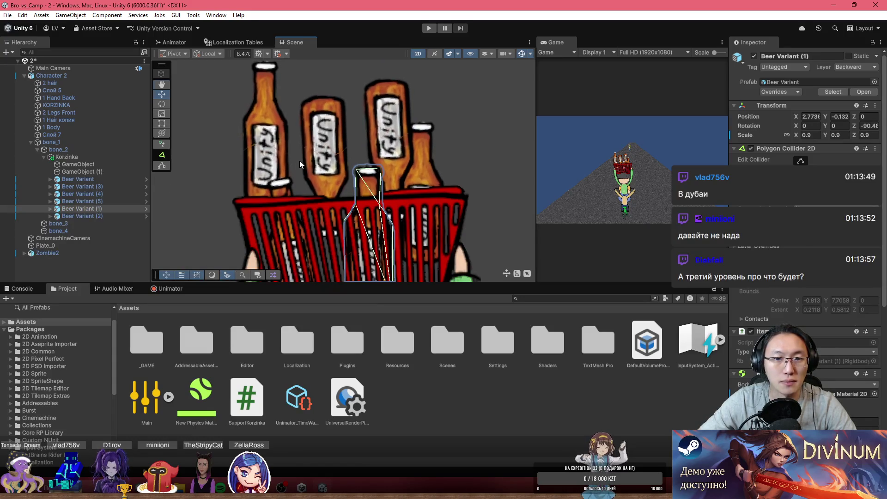
scroll(432, 178, "down", 2)
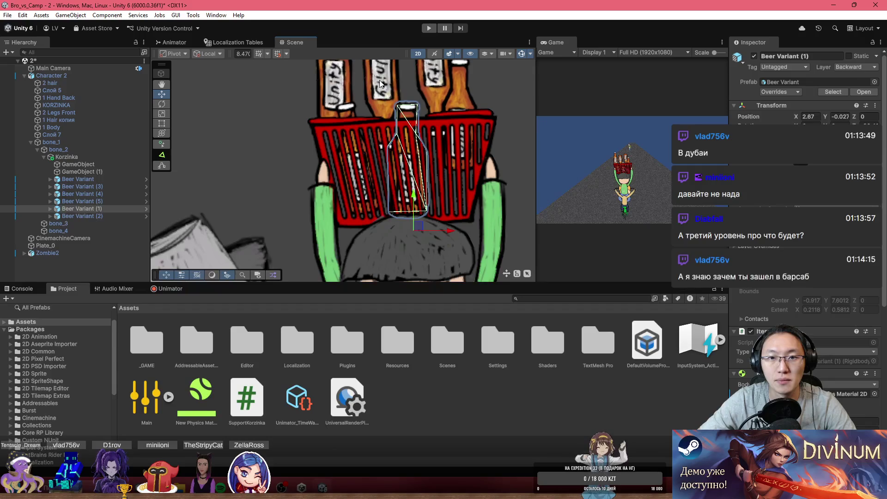
double_click(78, 187)
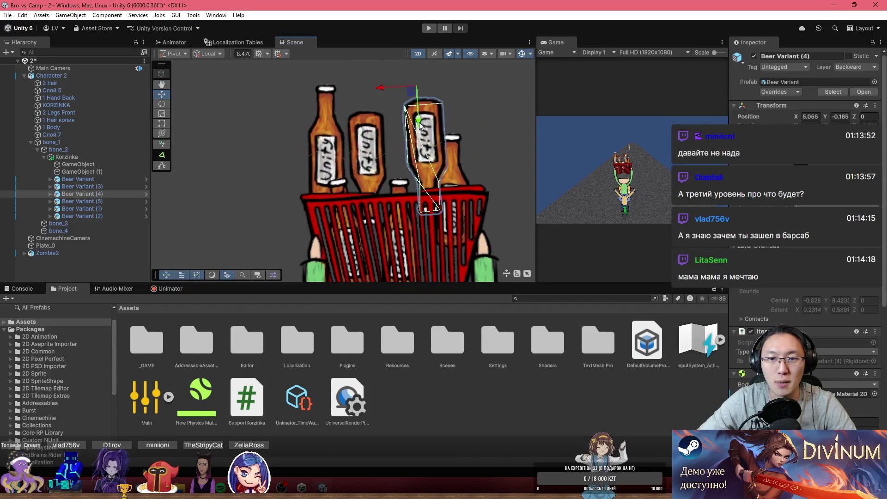
left_click(455, 162)
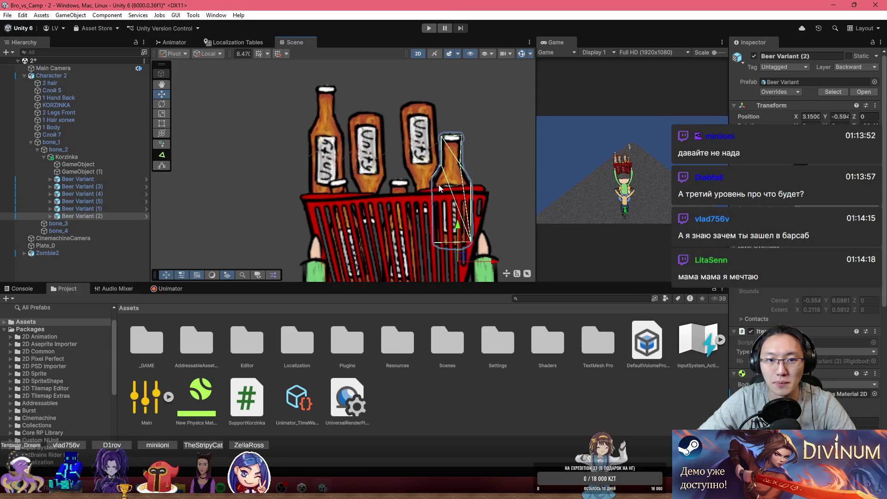
left_click_drag(464, 261, 448, 295)
- Tilt Beer Variant (3) and (5), centre (5) in the basket, then enter Play mode
scroll(458, 202, "down", 1)
scroll(455, 187, "up", 2)
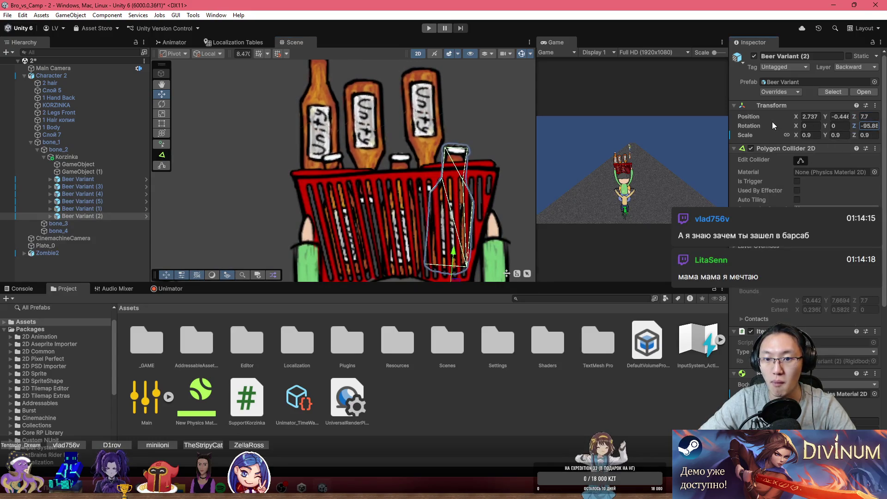
left_click(424, 141)
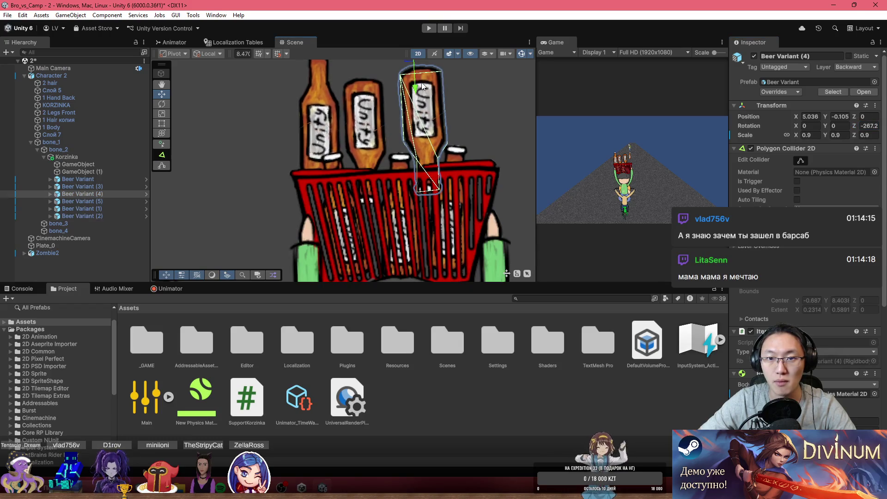
left_click(377, 138)
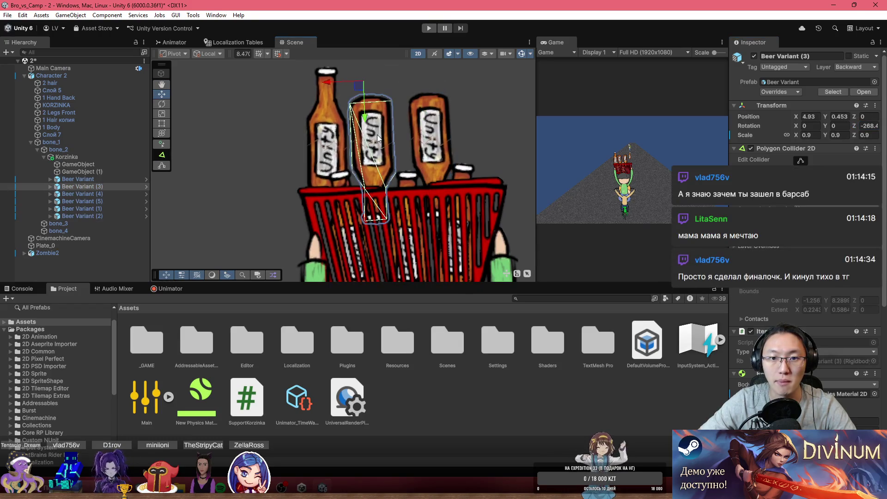
mouse_move(860, 129)
left_mouse_down()
mouse_move(355, 90)
mouse_move(348, 120)
left_mouse_up()
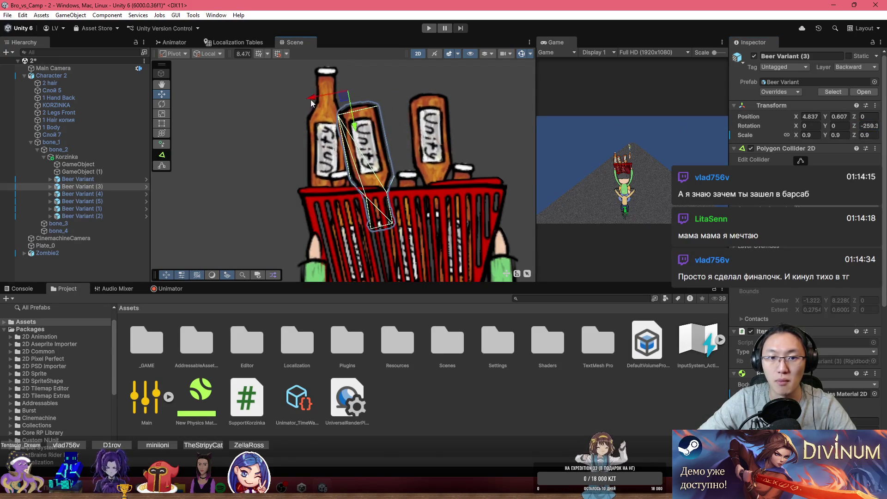
left_click(346, 172)
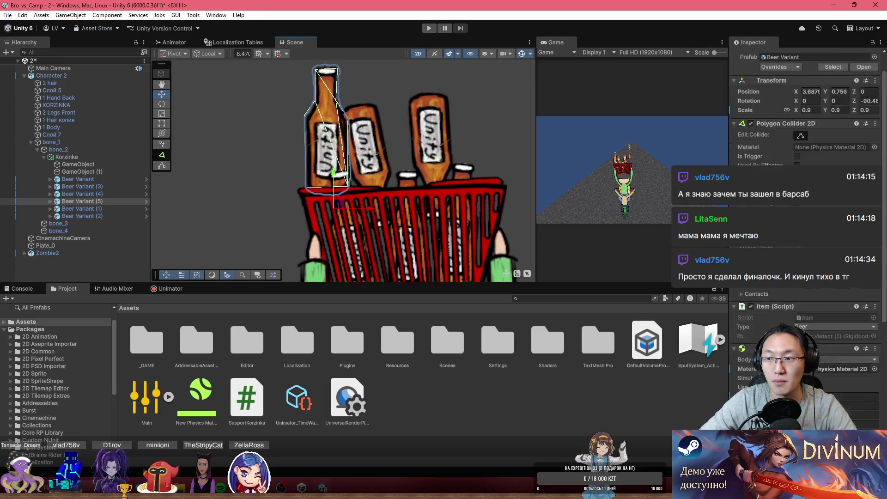
mouse_move(852, 126)
left_mouse_down()
mouse_move(783, 125)
mouse_move(766, 138)
mouse_move(833, 151)
left_mouse_up()
left_click_drag(339, 207, 405, 161)
key("ctrl+p")
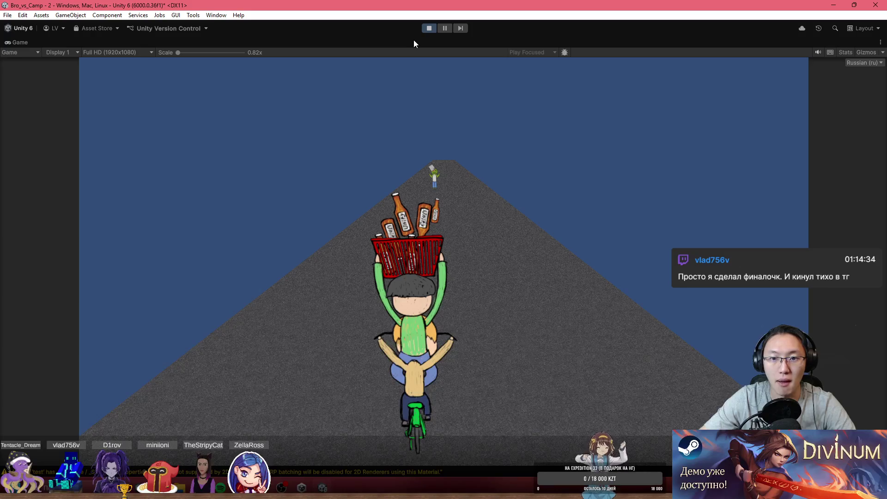
- Restore the layout, switch the Scene view to 3D perspective and select Beer Variant (2)
key("shift+space")
left_click(456, 132)
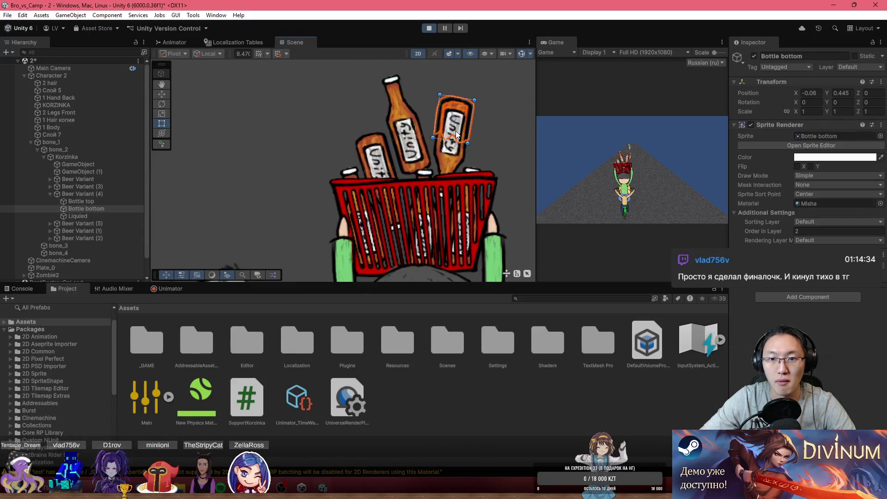
left_click(76, 187)
left_click(77, 193)
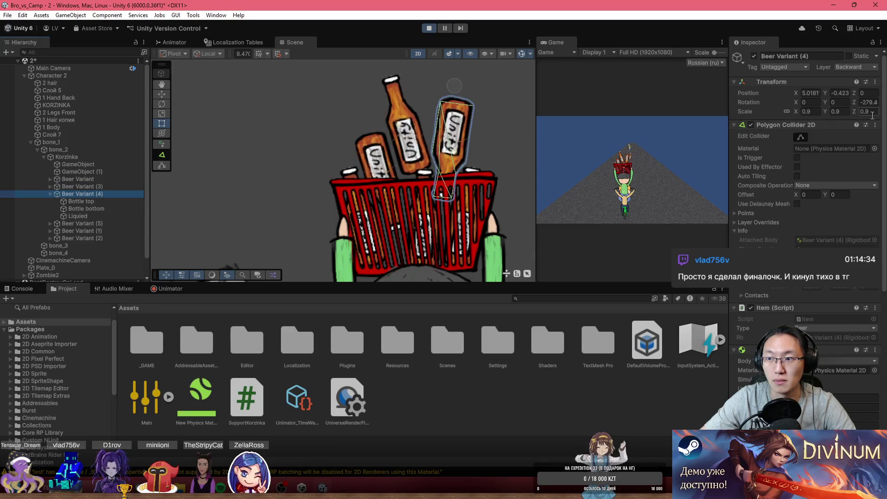
left_click_drag(479, 132, 382, 117)
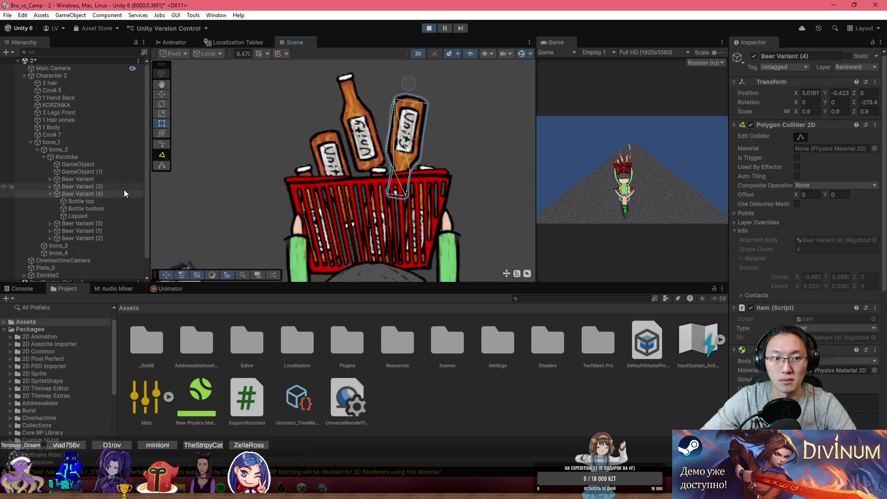
left_click(417, 53)
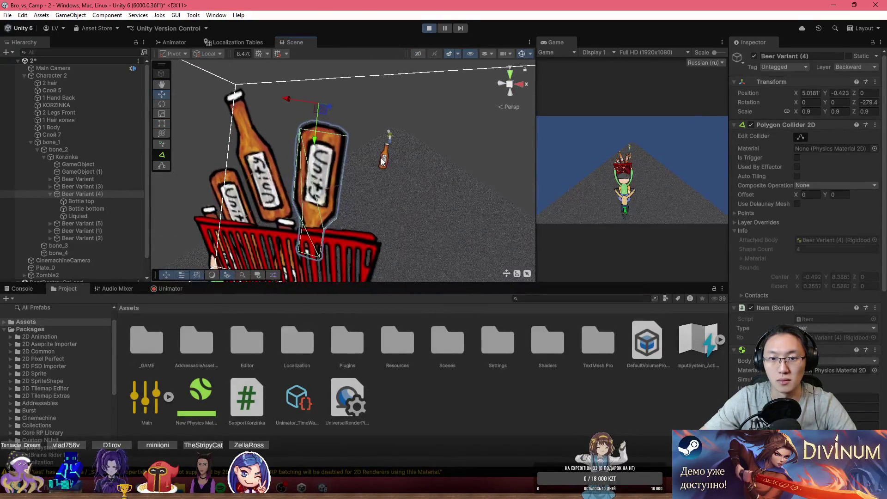
left_click(382, 161)
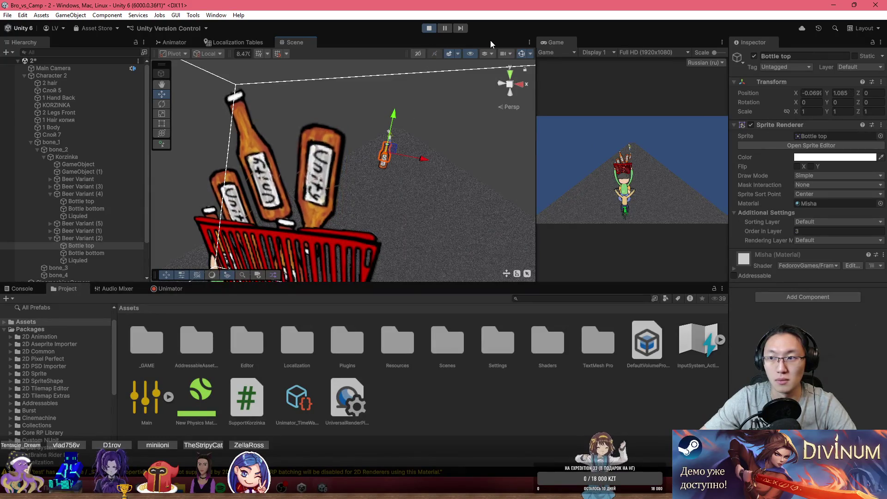
left_click(69, 238)
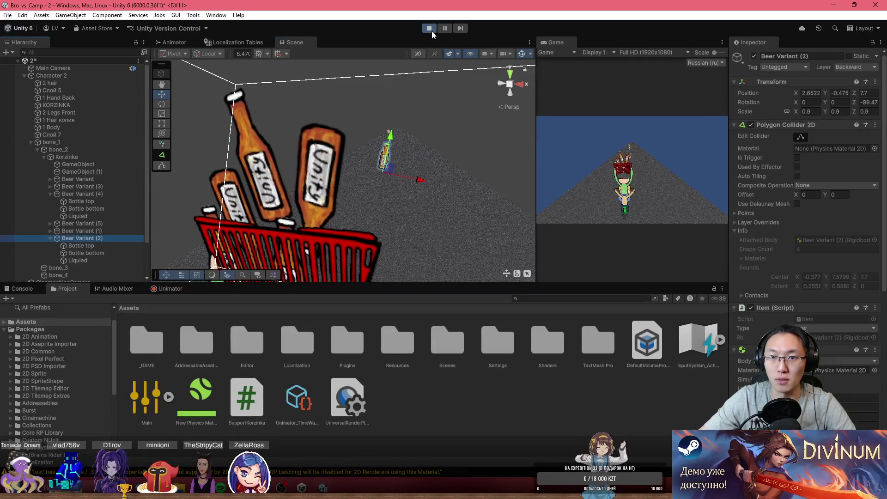
- Stop and restart the game, then maximize the Game view
left_click(430, 30)
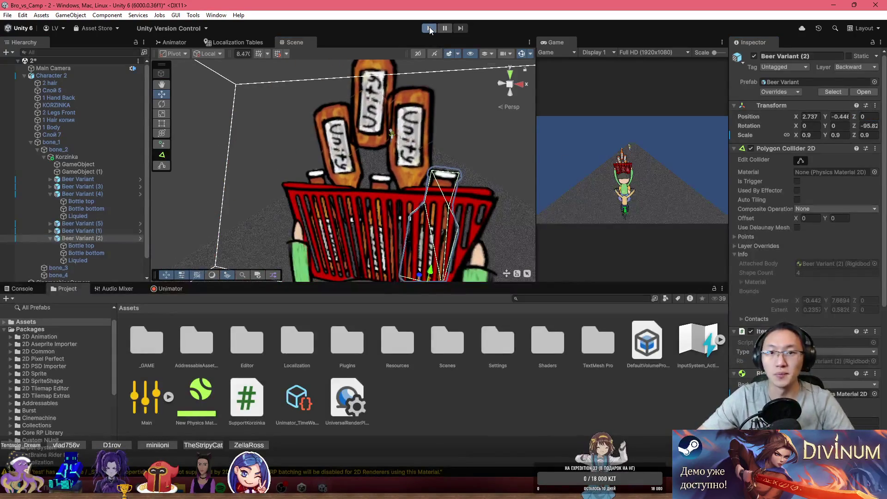
left_click(428, 28)
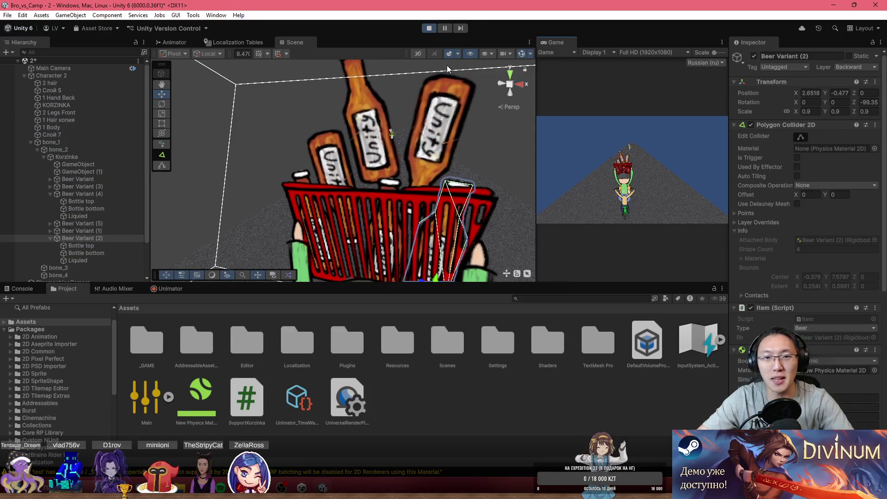
double_click(564, 43)
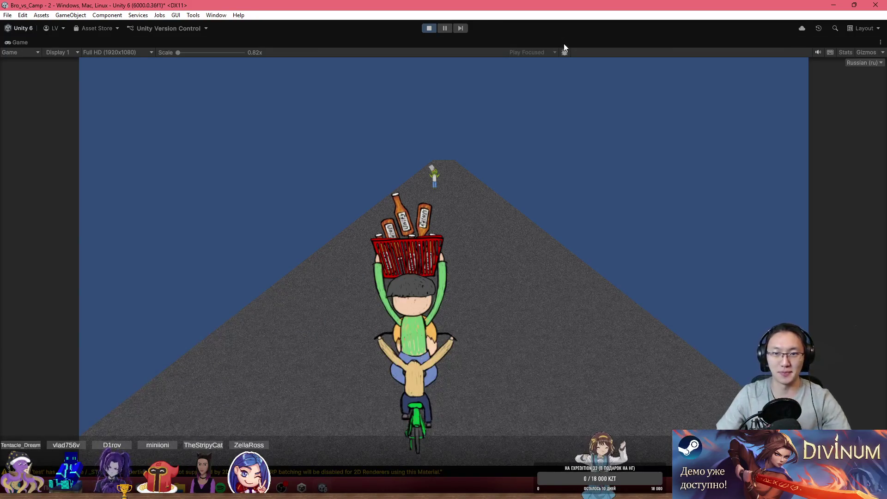
- Swerve the cyclist back and forth with A and D until the bottles fly out
key("d")
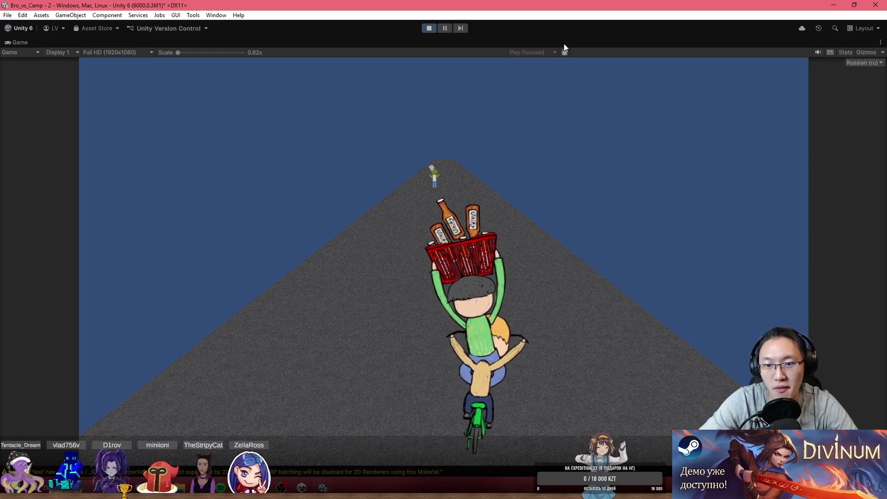
key("a")
key("d")
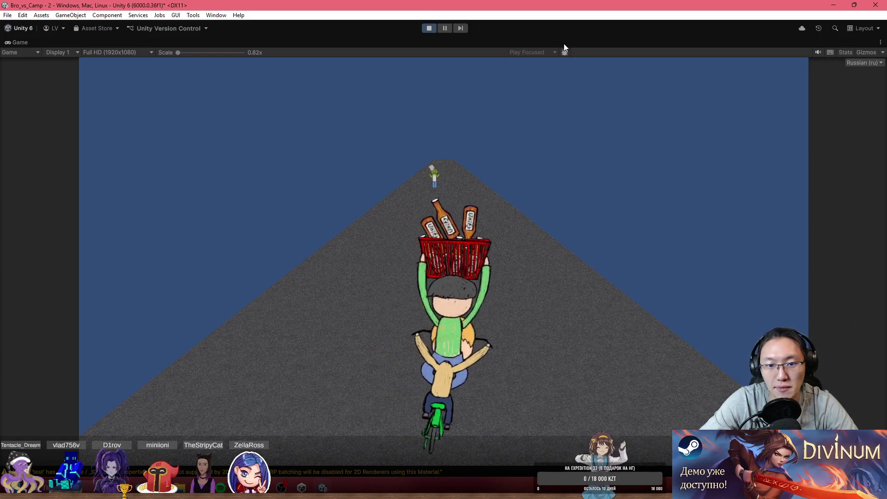
key("a")
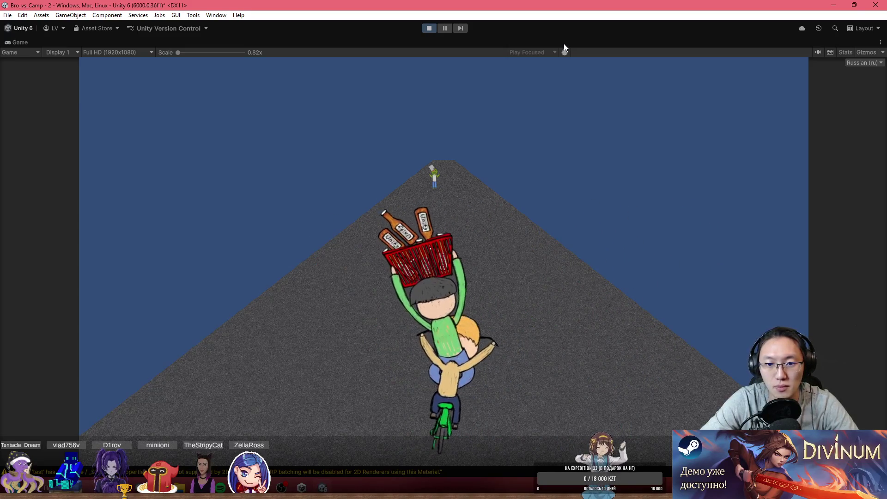
key("d")
key("a")
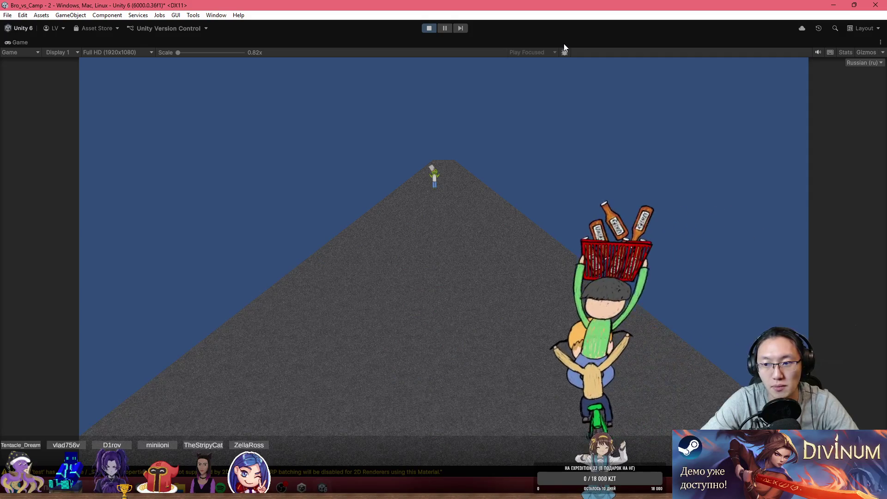
key("a")
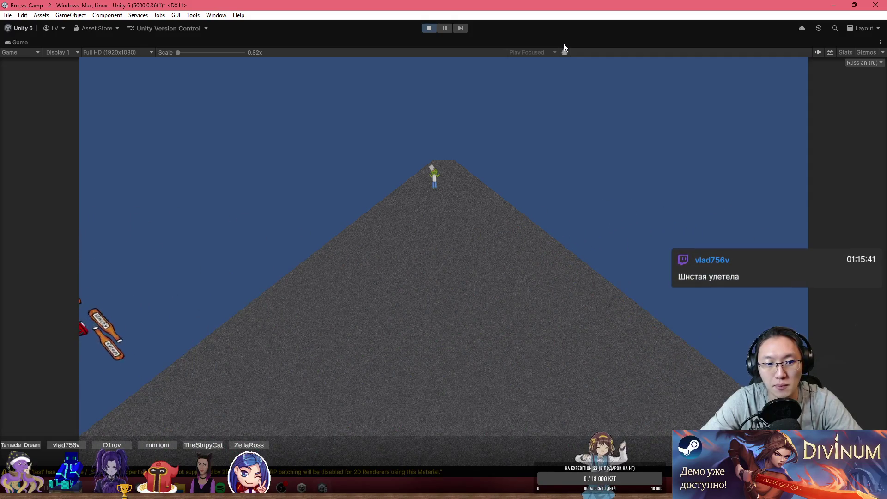
key("d")
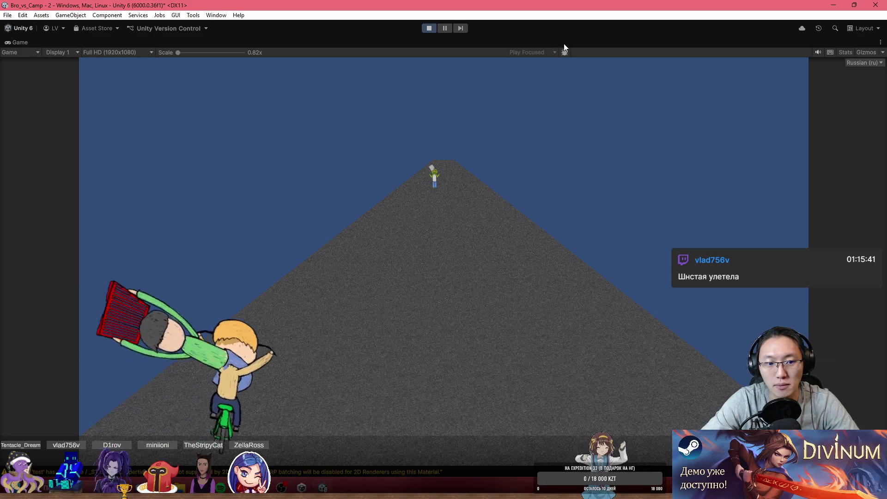
key("d")
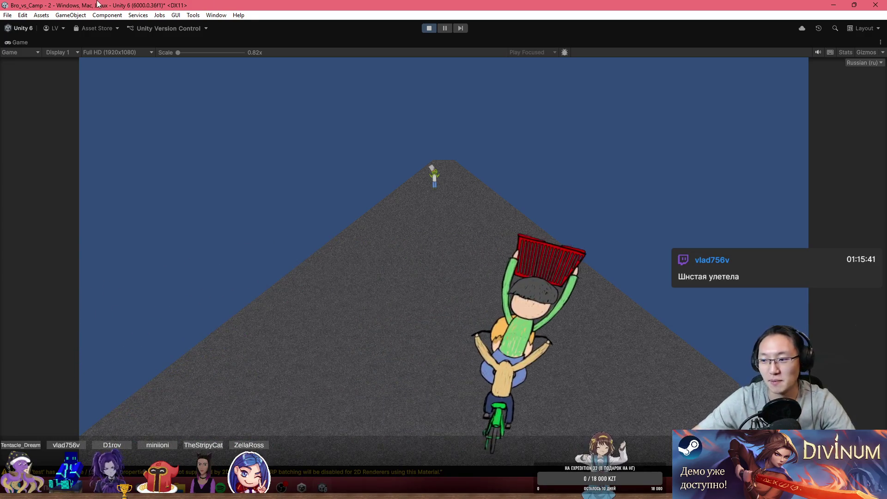
- Stop the game and orbit the Scene view around the character
left_click(428, 27)
scroll(429, 142, "down", 6)
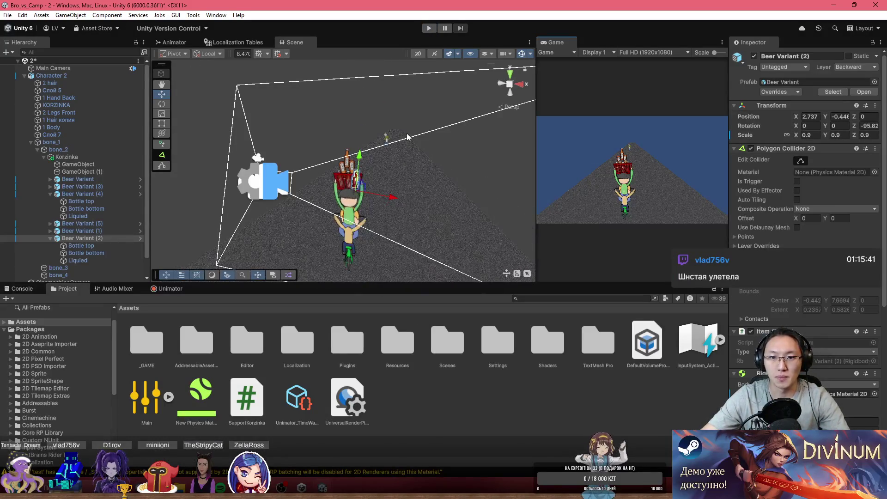
mouse_move(397, 141)
left_mouse_down()
mouse_move(418, 185)
mouse_move(403, 196)
left_mouse_up()
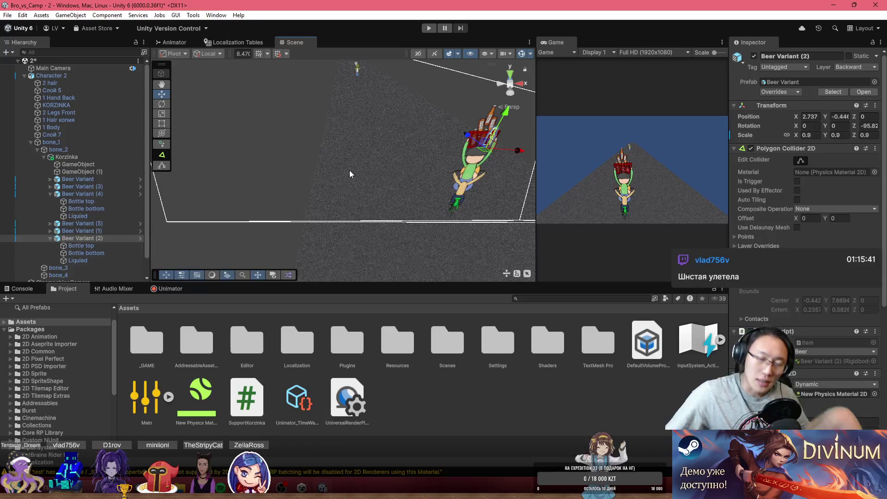
mouse_move(337, 73)
left_mouse_down()
mouse_move(339, 176)
mouse_move(399, 207)
left_mouse_up()
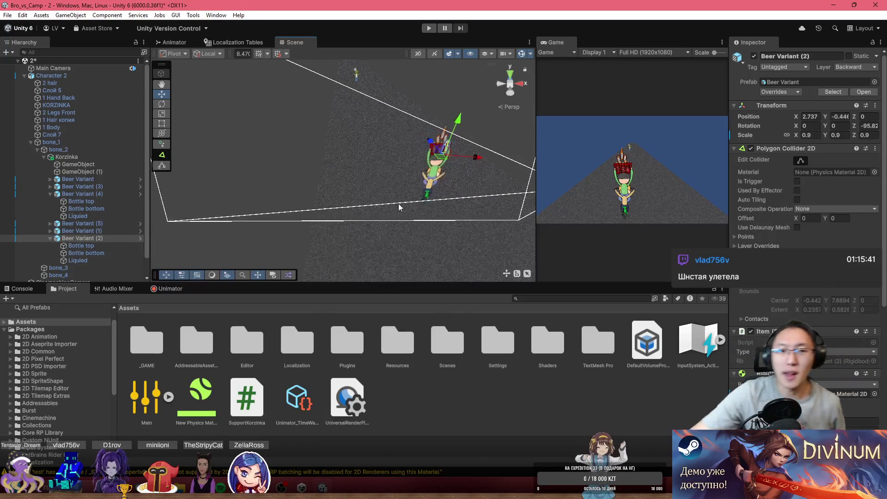
mouse_move(356, 117)
left_mouse_down()
mouse_move(313, 105)
mouse_move(351, 190)
mouse_move(406, 167)
mouse_move(323, 132)
left_mouse_up()
mouse_move(382, 155)
left_mouse_down()
mouse_move(396, 77)
mouse_move(391, 185)
left_mouse_up()
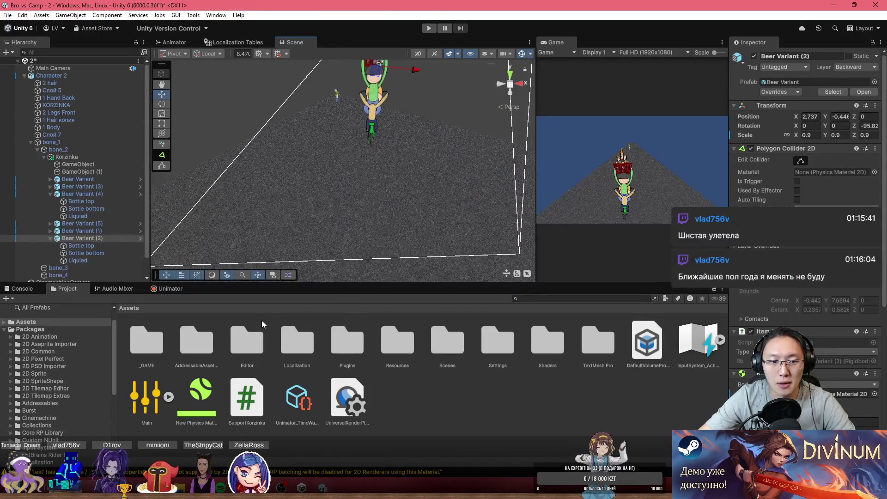
- Switch the Scene to flat 2D, clear the selection and centre the character
left_click(421, 55)
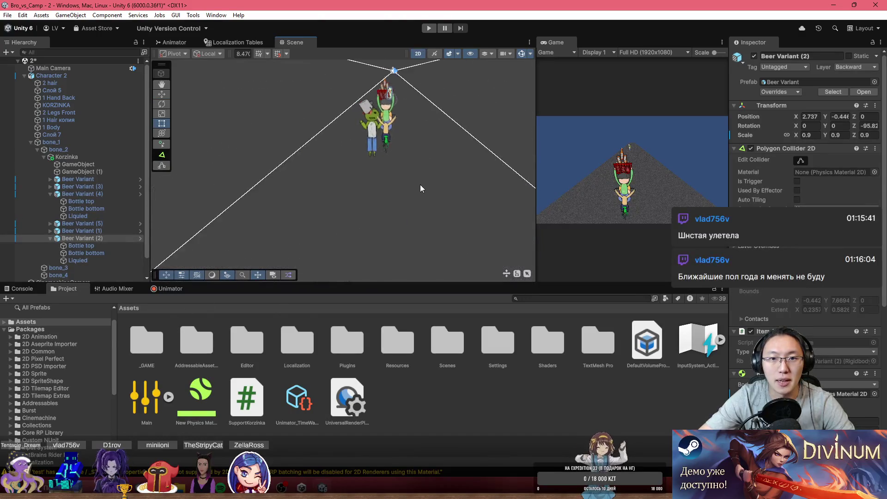
left_click_drag(417, 132, 402, 195)
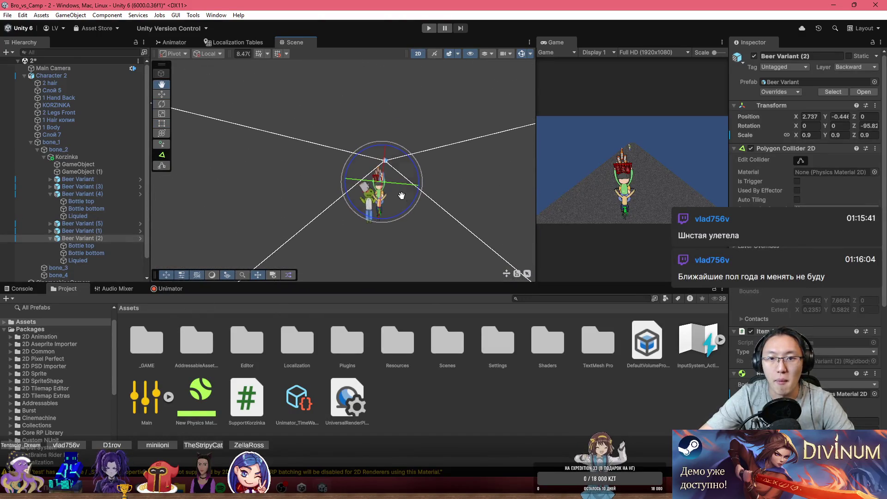
left_click(440, 237)
scroll(415, 201, "up", 5)
mouse_move(408, 211)
left_mouse_down()
mouse_move(408, 226)
mouse_move(421, 185)
mouse_move(390, 190)
mouse_move(399, 206)
mouse_move(392, 197)
left_mouse_up()
- Toggle 3D and back to 2D, then frame Beer Variant (3) and the Слой 7 layer
left_click(422, 55)
left_click_drag(418, 61, 421, 59)
left_click(419, 53)
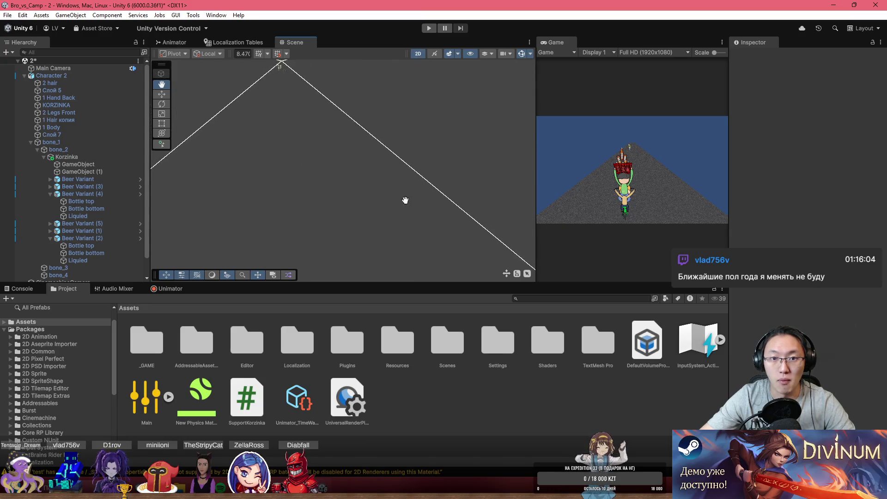
double_click(92, 186)
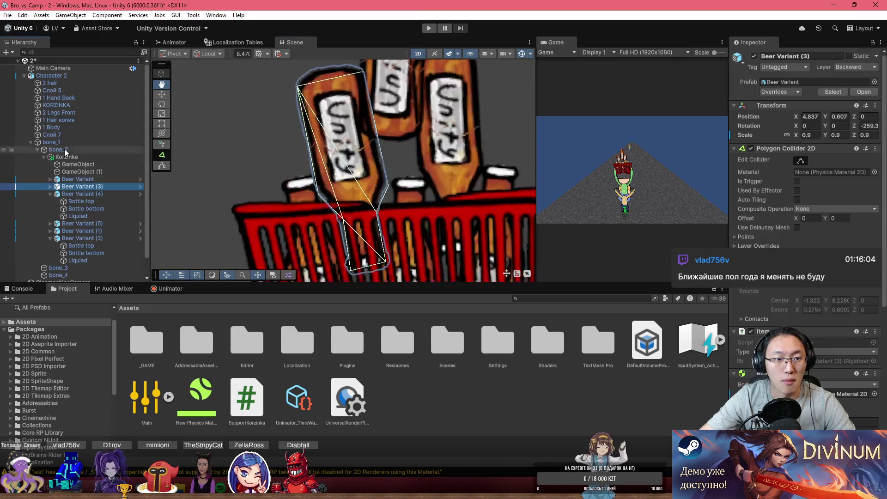
double_click(61, 134)
scroll(383, 207, "down", 5)
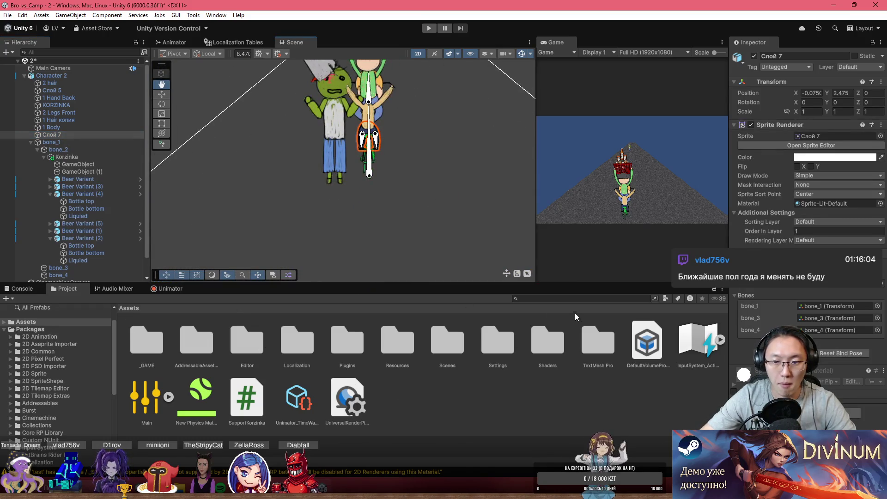
- Place the Square sprite from Assets/_GAME, stretch it wide and move it under the character
double_click(137, 351)
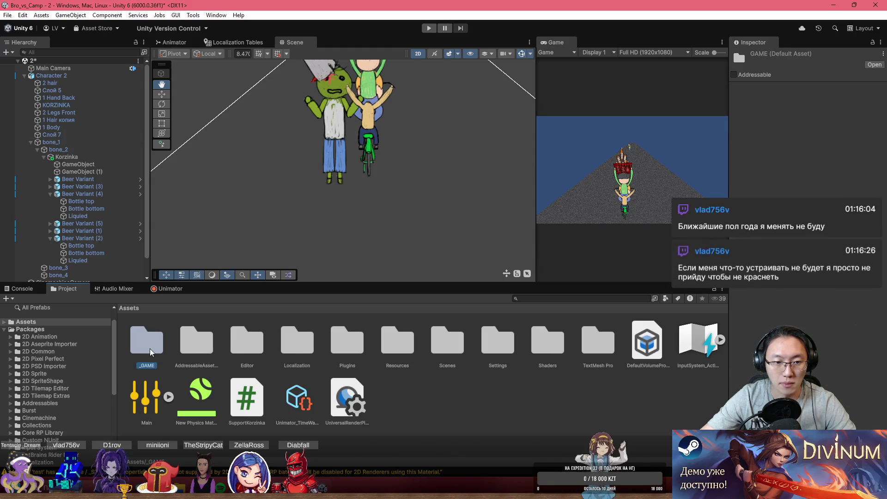
left_click_drag(341, 202, 341, 201)
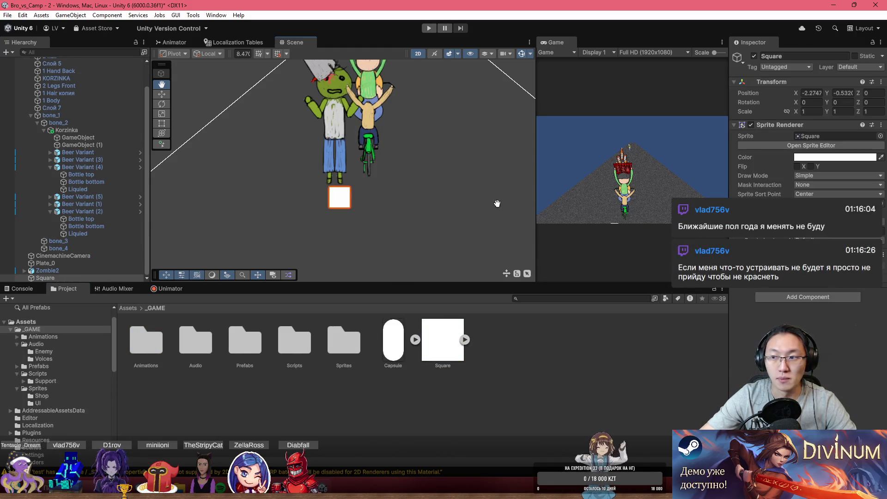
scroll(378, 229, "down", 3)
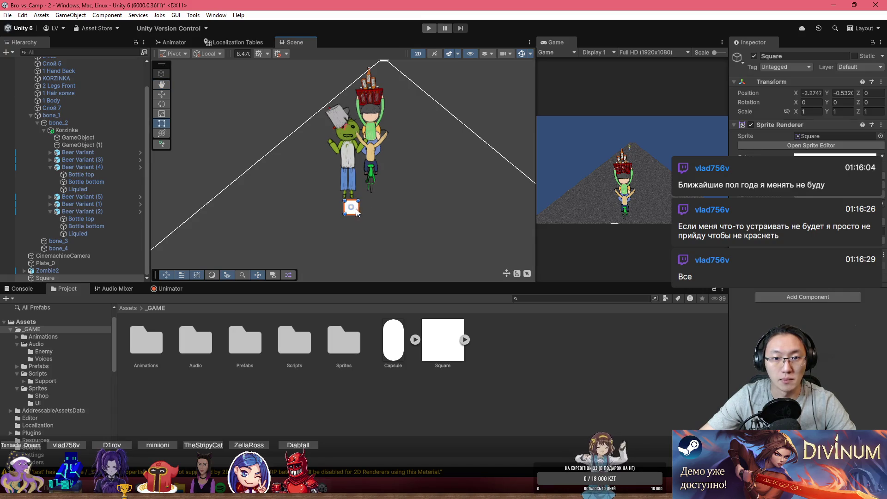
left_click_drag(355, 212, 614, 225)
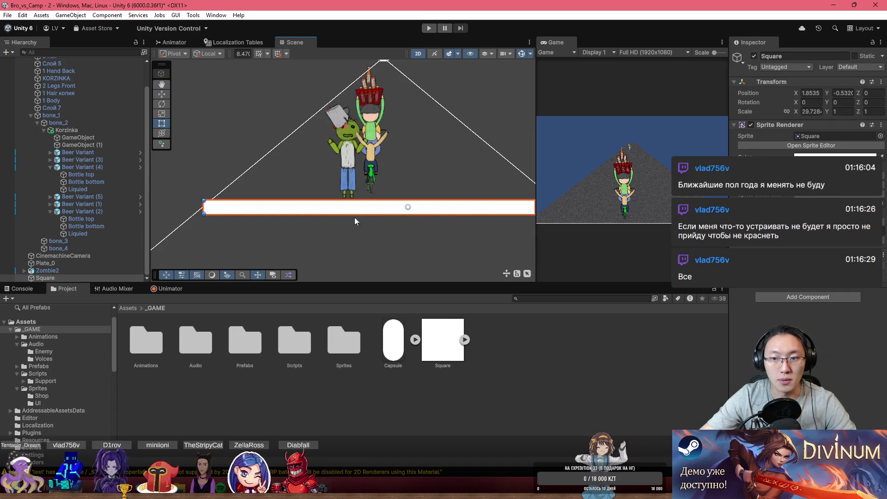
left_click_drag(389, 212, 363, 205)
- Switch the Scene to 3D perspective and shorten the white bar from its left end
scroll(363, 210, "down", 3)
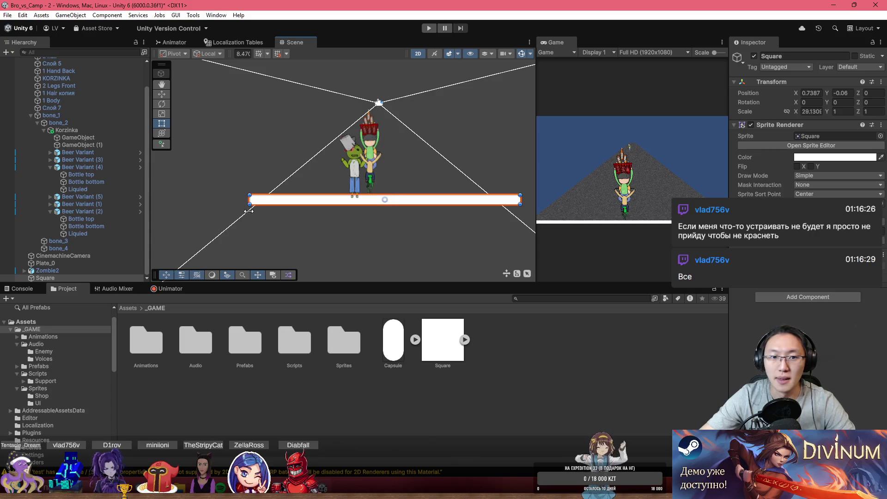
left_click(423, 55)
mouse_move(397, 153)
left_mouse_down()
mouse_move(390, 171)
mouse_move(376, 173)
mouse_move(448, 122)
mouse_move(466, 127)
mouse_move(431, 131)
mouse_move(422, 155)
left_mouse_up()
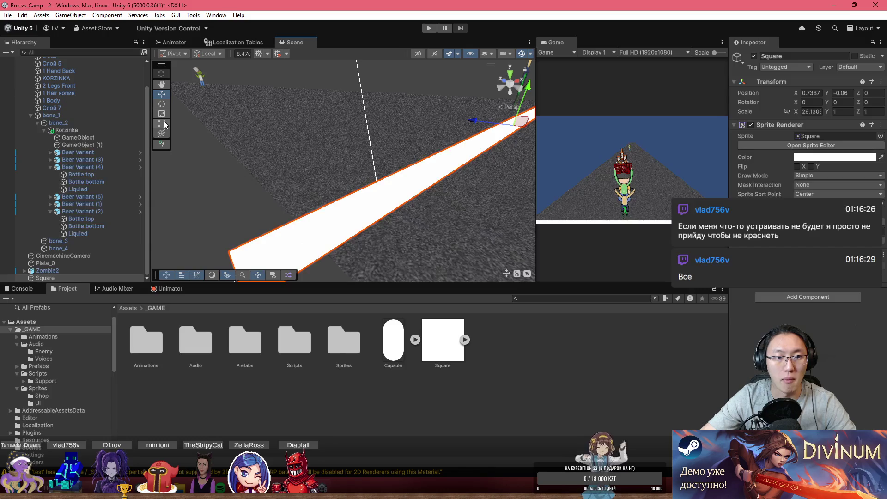
mouse_move(288, 234)
left_mouse_down()
mouse_move(256, 242)
mouse_move(326, 208)
mouse_move(311, 212)
mouse_move(322, 203)
mouse_move(316, 174)
mouse_move(488, 154)
mouse_move(415, 134)
mouse_move(323, 178)
mouse_move(379, 252)
left_mouse_up()
- Trim the white bar's length slightly
right_click(315, 253)
key("Escape")
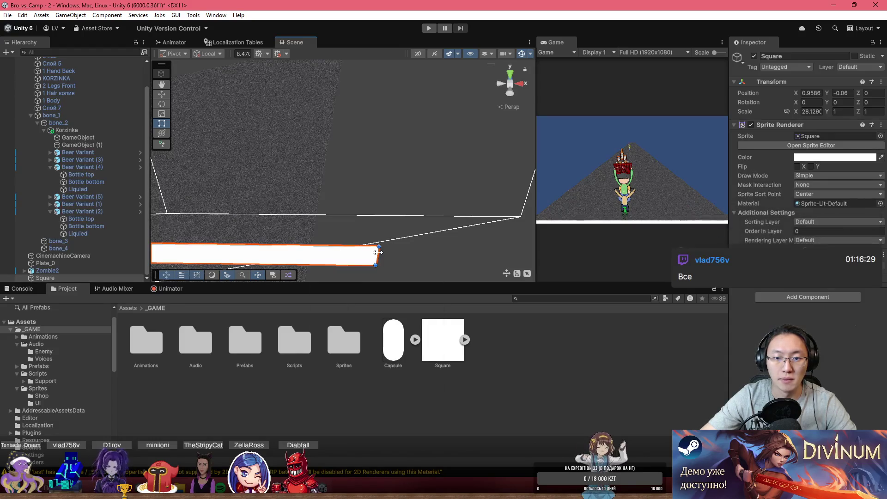
left_click_drag(310, 254, 325, 239)
- Add a Box Collider 2D to the Square and duplicate it
left_click(835, 297)
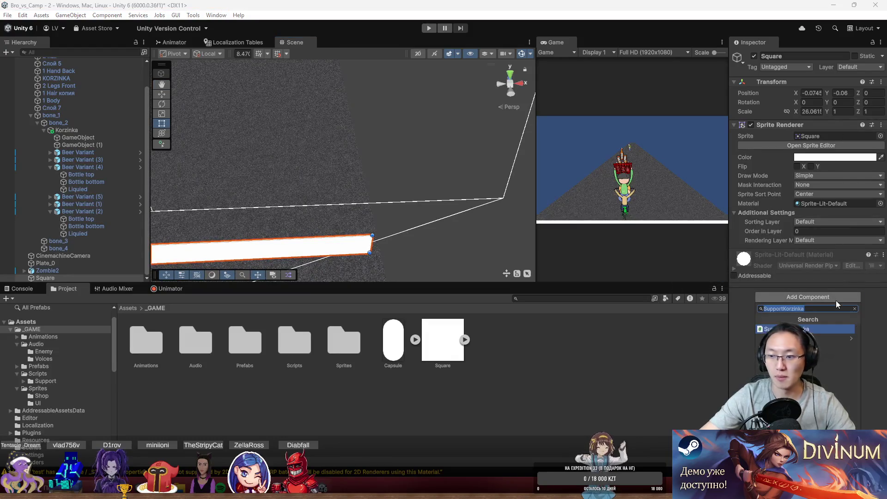
type("box")
key("Return")
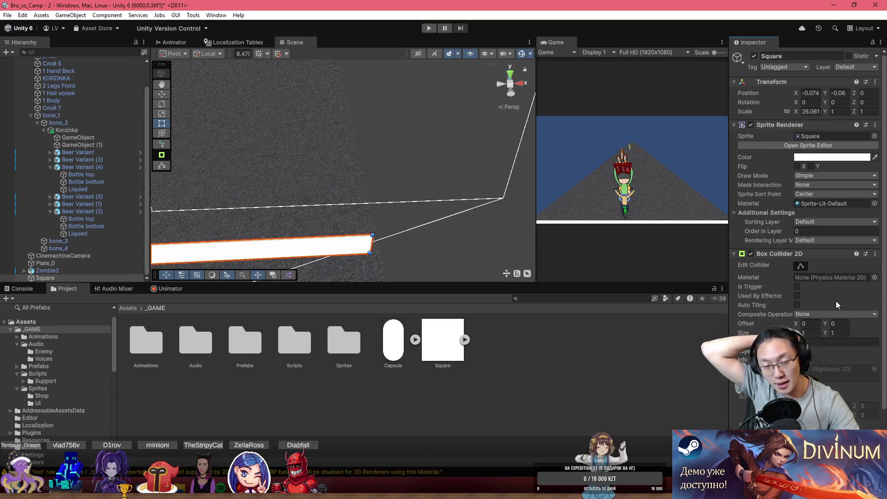
mouse_move(449, 249)
left_mouse_down()
mouse_move(368, 198)
mouse_move(396, 168)
mouse_move(439, 162)
mouse_move(345, 206)
left_mouse_up()
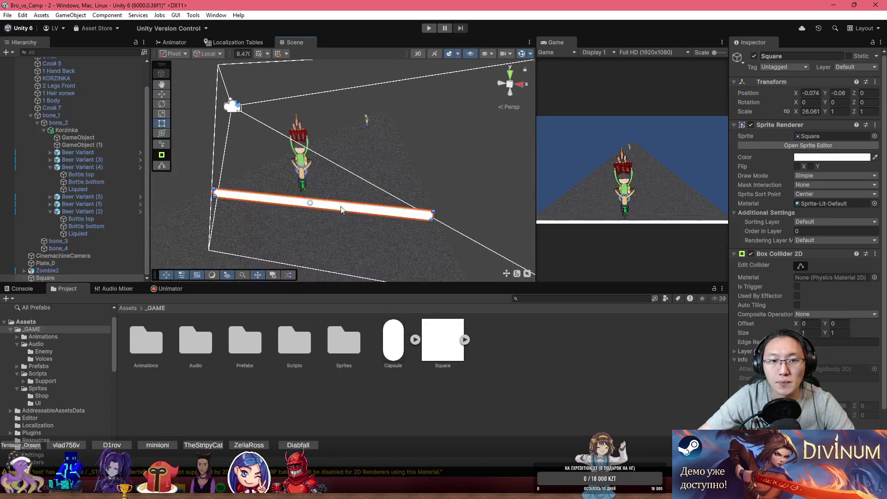
key("ctrl+d")
- Resize Square (1) into a tall side wall and duplicate it as Square (2)
left_click_drag(430, 214, 516, 92)
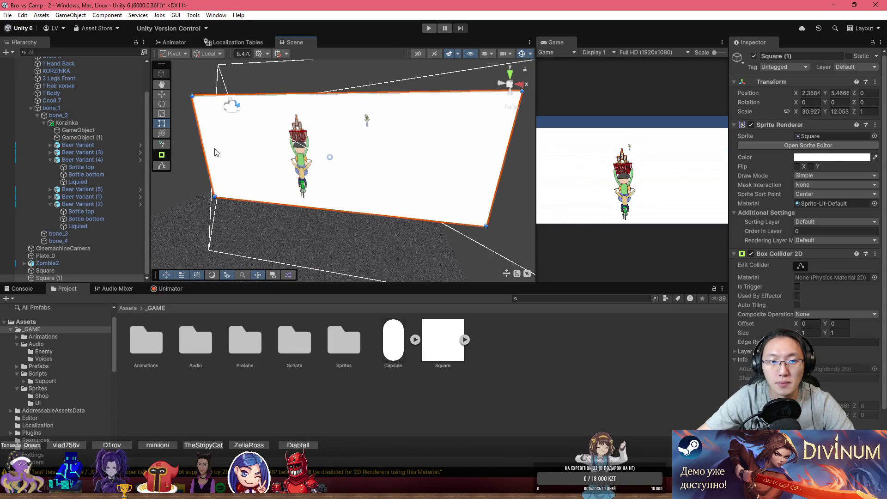
mouse_move(203, 147)
left_mouse_down()
mouse_move(447, 167)
mouse_move(446, 148)
mouse_move(485, 202)
mouse_move(451, 151)
mouse_move(477, 175)
mouse_move(485, 171)
mouse_move(237, 176)
left_mouse_up()
key("ctrl+d")
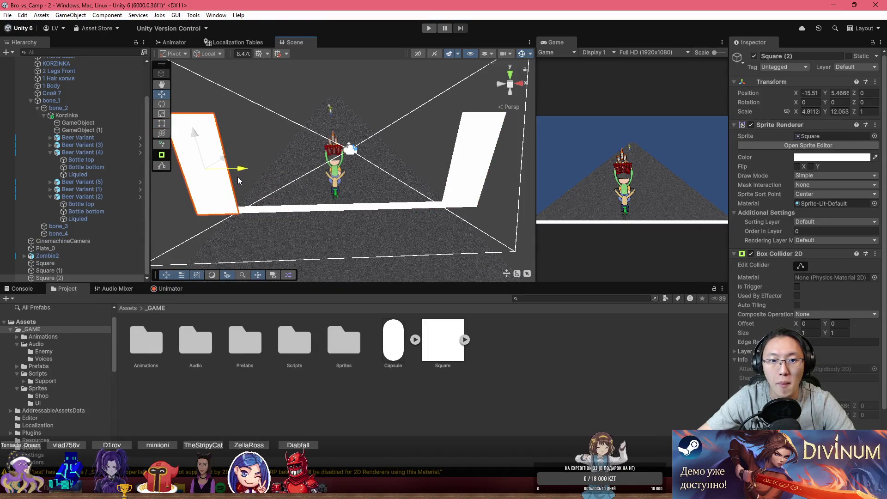
- Check Square (2) beside the character, collapse its Box Collider 2D and select Square (1)
mouse_move(301, 168)
left_mouse_down()
mouse_move(314, 163)
mouse_move(288, 158)
mouse_move(466, 188)
mouse_move(376, 184)
mouse_move(445, 198)
mouse_move(501, 188)
mouse_move(264, 187)
mouse_move(297, 179)
mouse_move(282, 188)
mouse_move(273, 172)
left_mouse_up()
left_click(464, 193)
left_click(273, 172)
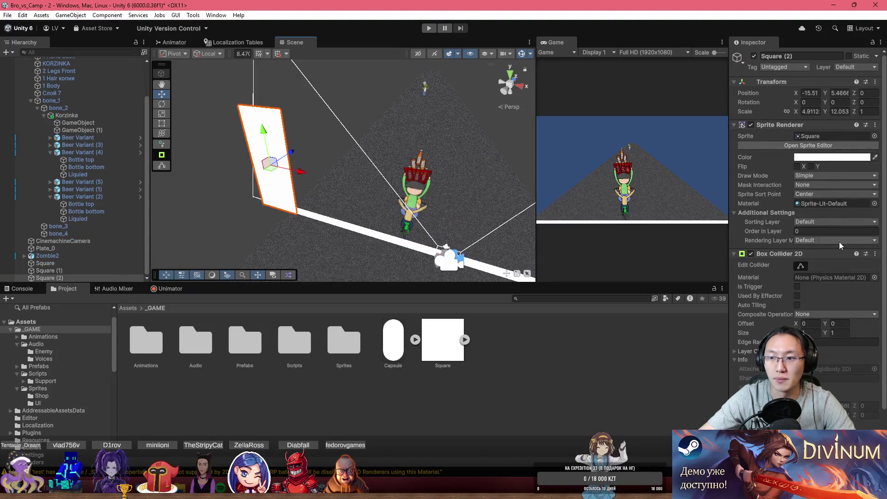
left_click(733, 253)
left_click(66, 270)
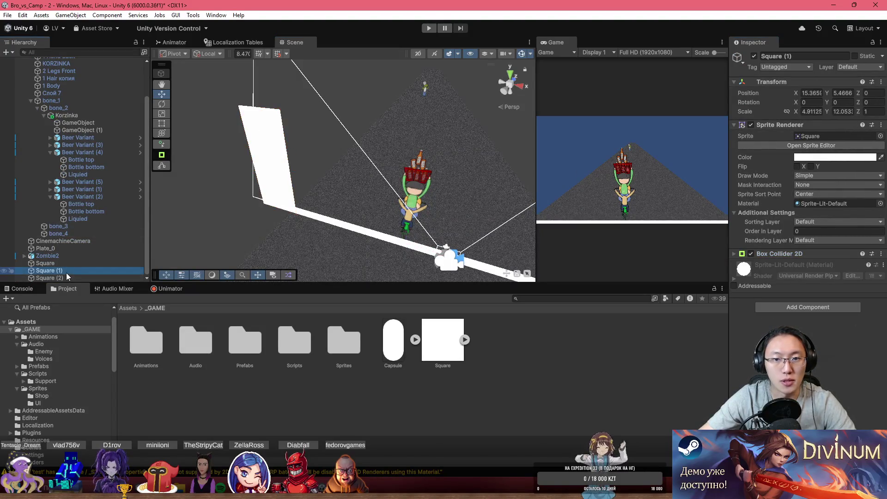
- Replace Square (1)'s Box Collider 2D with a 3D Box Collider
left_click_drag(357, 173, 692, 189)
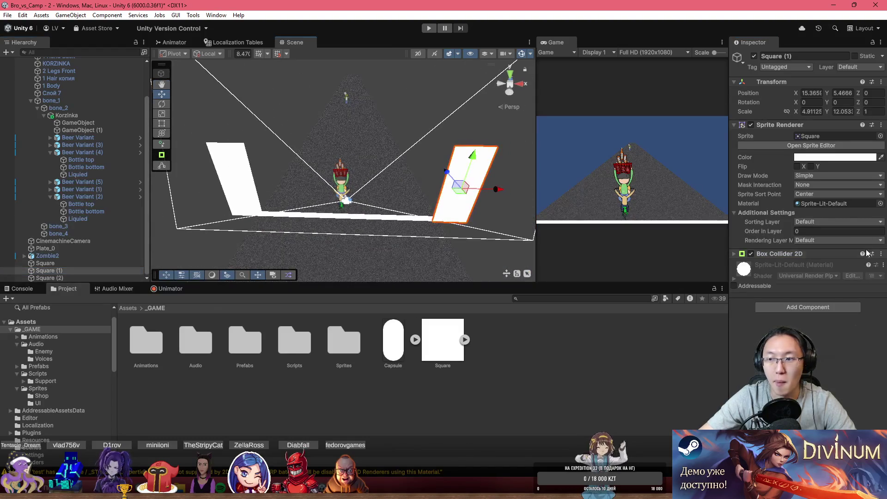
left_click(880, 254)
left_click(854, 297)
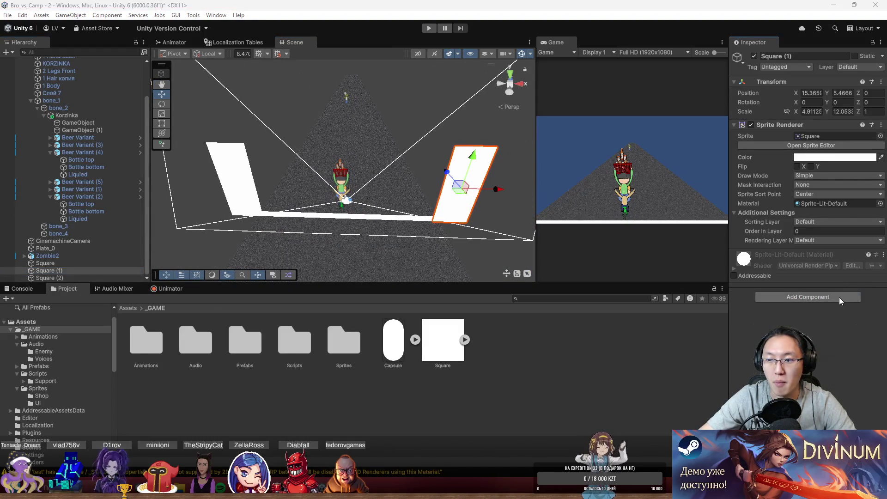
left_click(838, 297)
key("Return")
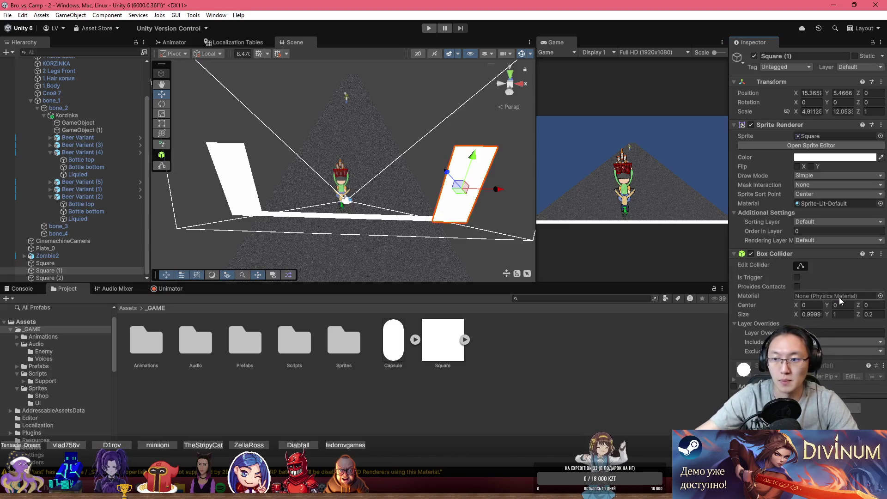
left_click(799, 268)
- Remove the Box Collider from Square (1) again
mouse_move(430, 176)
left_mouse_down()
mouse_move(401, 167)
mouse_move(531, 183)
left_mouse_up()
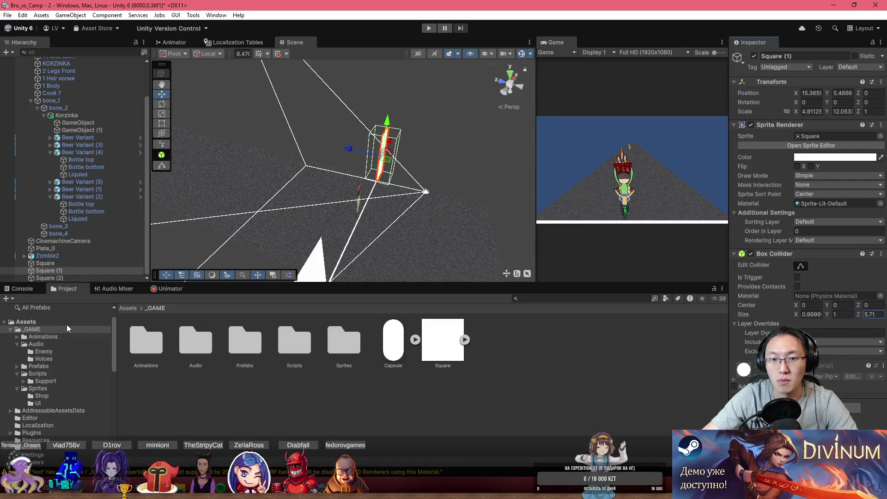
mouse_move(157, 139)
left_mouse_down()
mouse_move(176, 96)
mouse_move(198, 223)
mouse_move(263, 215)
left_mouse_up()
left_click(283, 216)
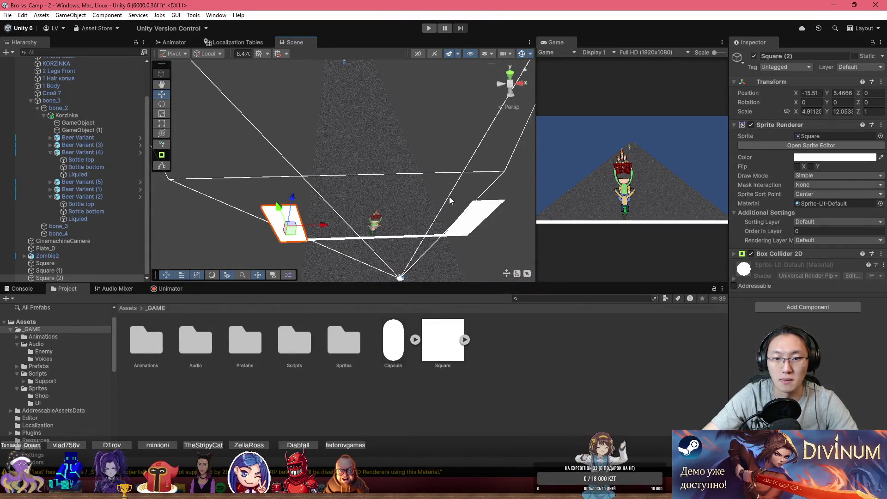
left_click(479, 220)
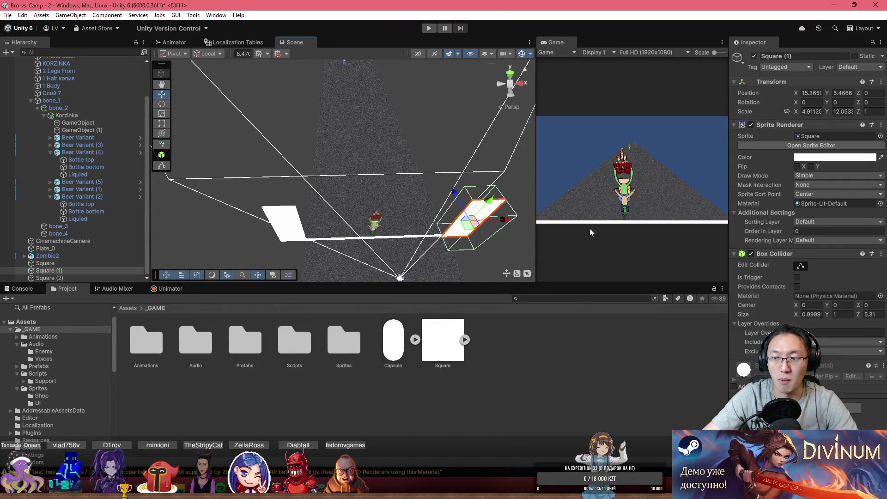
left_click(880, 253)
left_click(817, 298)
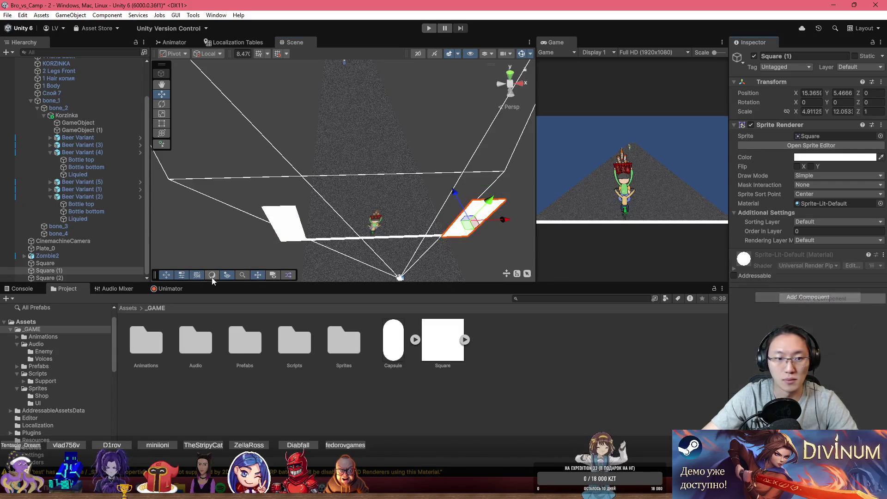
- Swap Square (2)'s 2D collider for a Box Collider with Size Z about 5.41
left_click(106, 277)
left_click(881, 253)
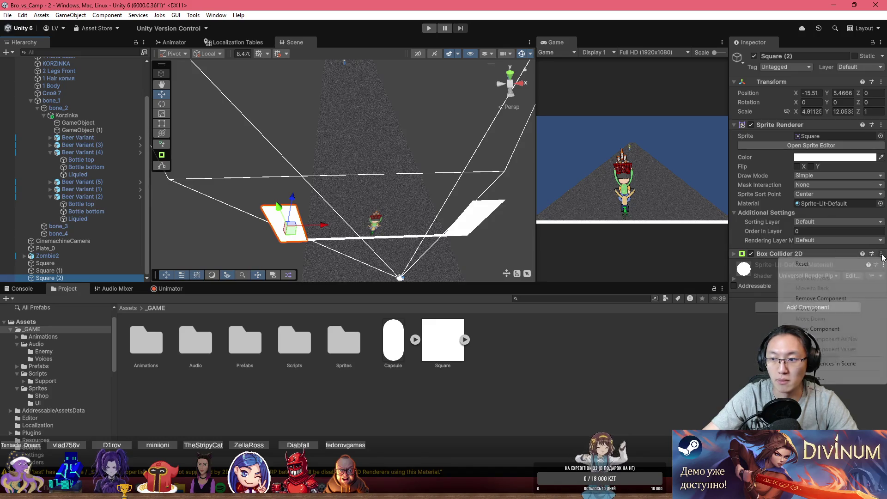
left_click(822, 298)
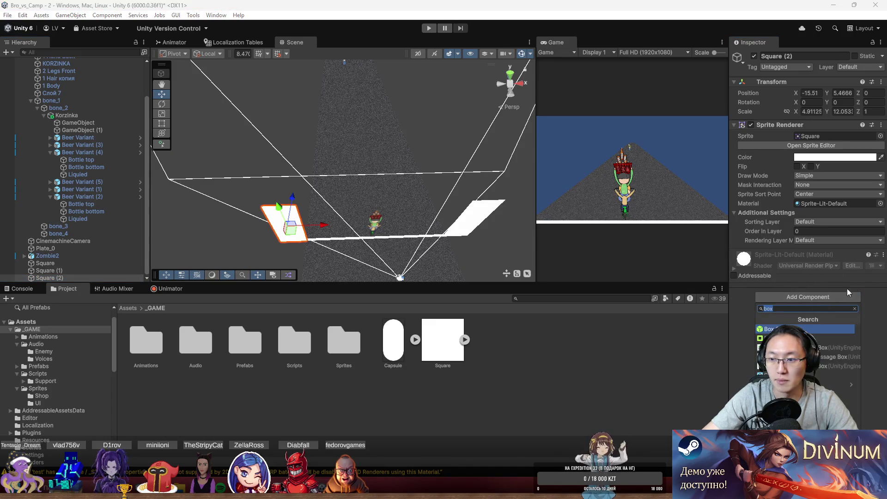
left_click(882, 254)
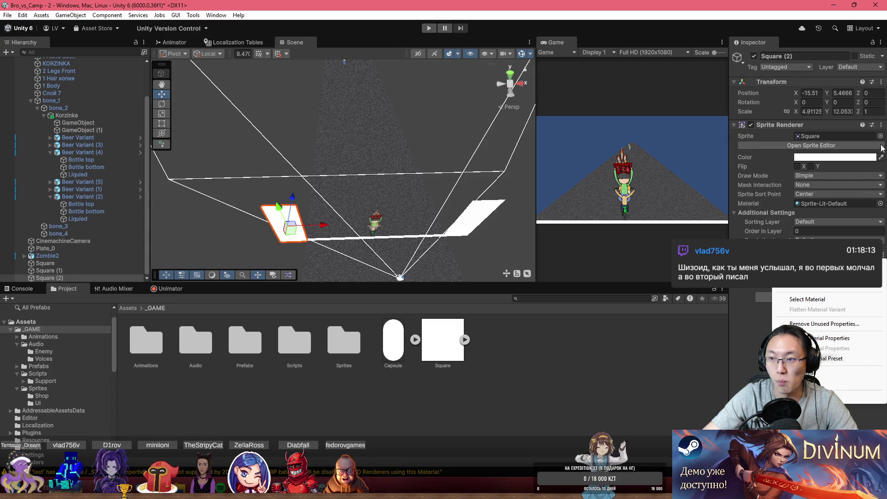
left_click(880, 125)
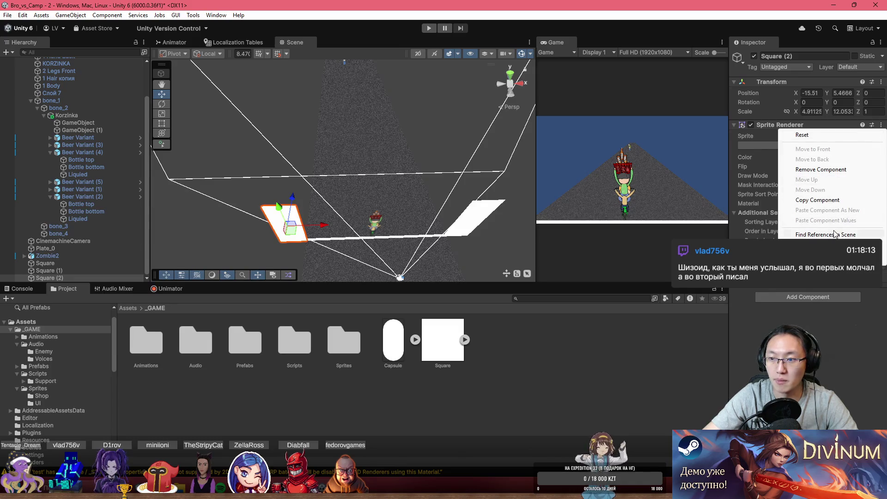
left_click(821, 320)
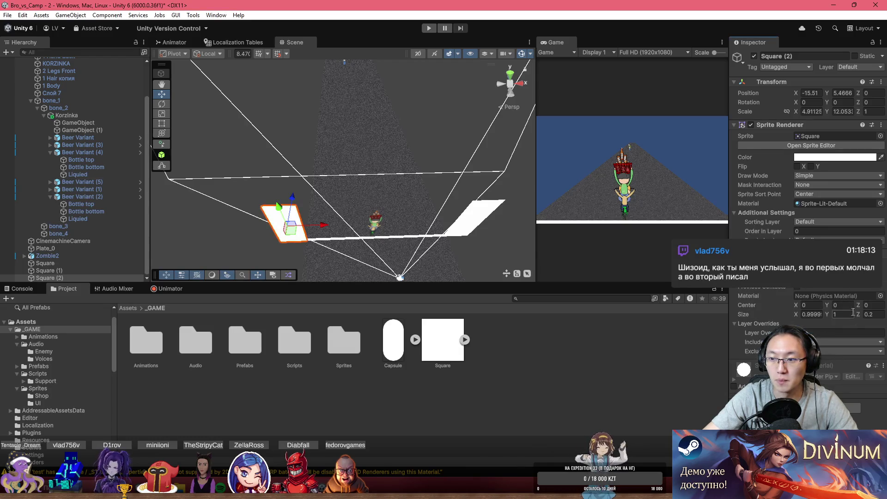
left_click_drag(860, 318, 50, 317)
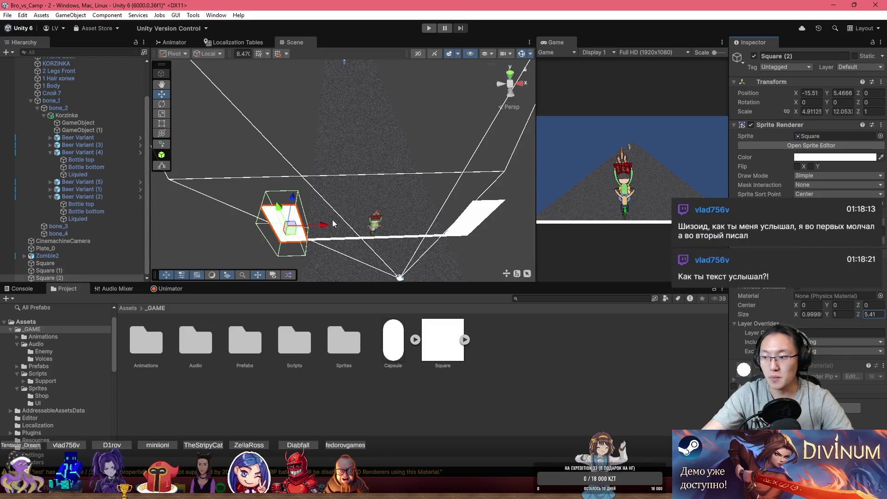
mouse_move(360, 185)
left_mouse_down()
mouse_move(461, 185)
mouse_move(493, 198)
mouse_move(432, 229)
mouse_move(226, 170)
mouse_move(332, 185)
mouse_move(368, 212)
mouse_move(323, 134)
left_mouse_up()
left_click(360, 197)
- Add a 3D Box Collider, 7.1 deep, to Square (1)
right_click(322, 131)
left_click(436, 222)
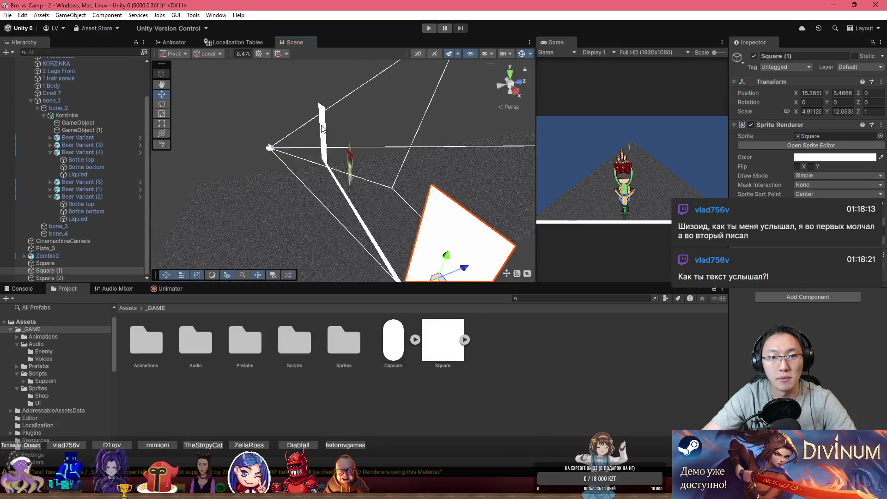
left_click(812, 298)
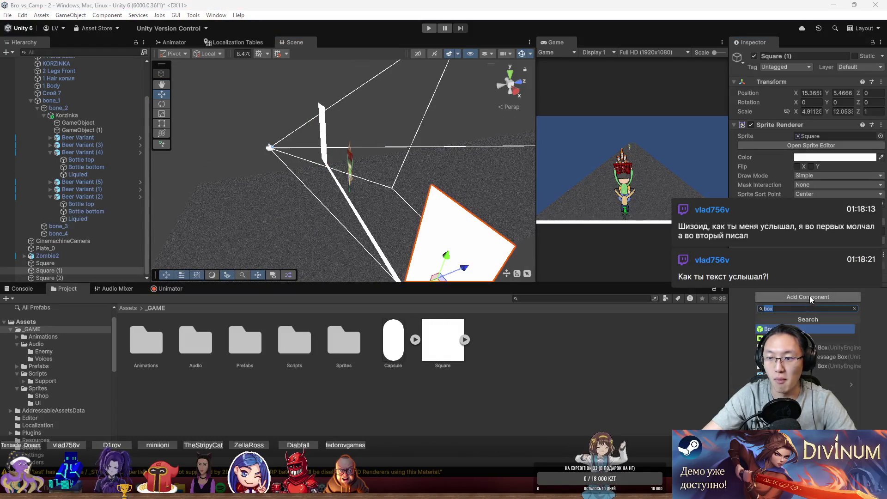
left_click(816, 329)
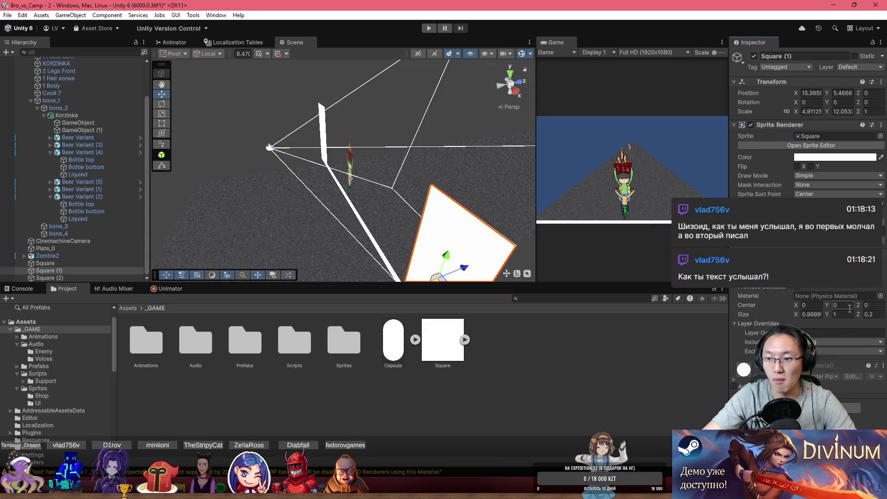
mouse_move(301, 275)
left_mouse_down()
mouse_move(539, 206)
mouse_move(460, 194)
mouse_move(505, 199)
left_mouse_up()
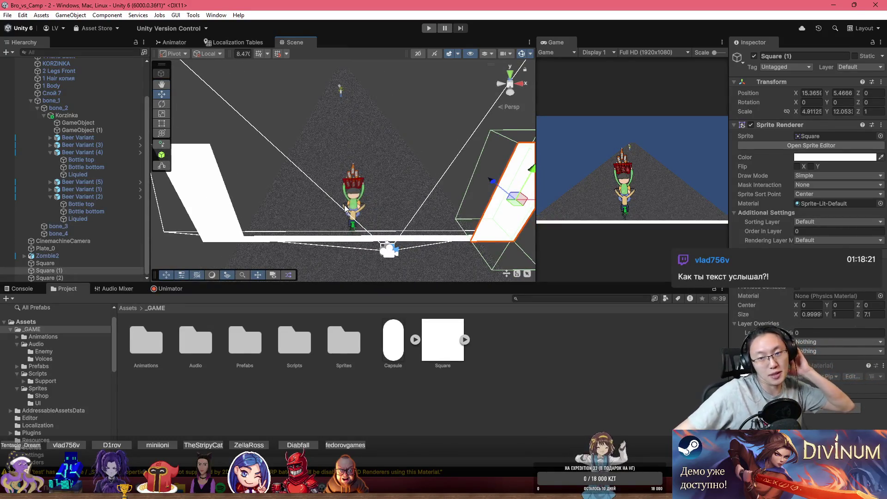
- Put Square (1) and Square (2) on the Enemy layer and maximize the Game view
left_click(48, 278, "ctrl")
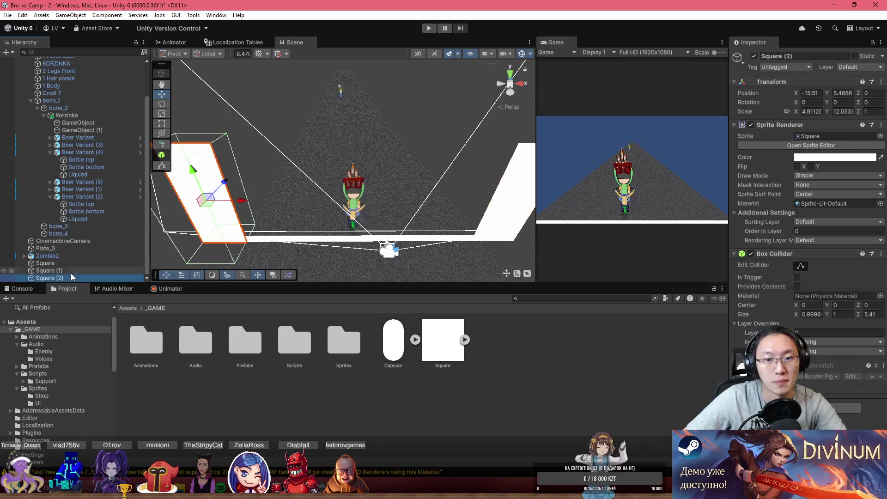
left_click(866, 66)
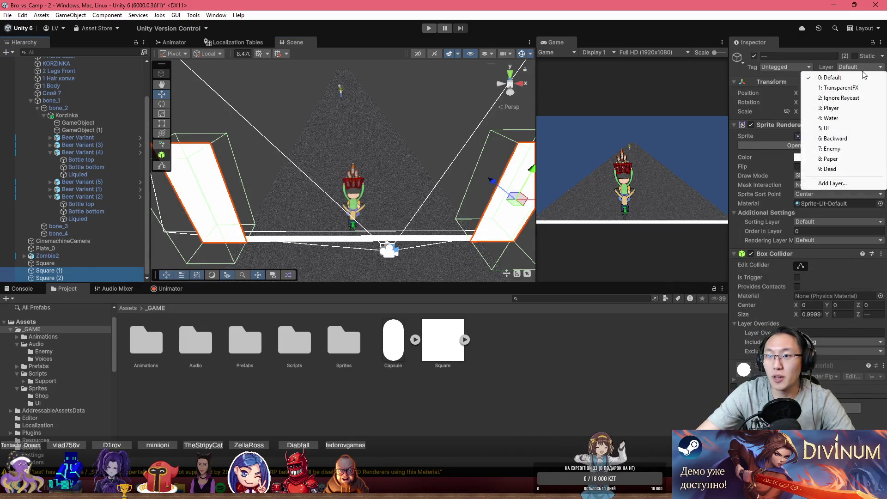
left_click(853, 149)
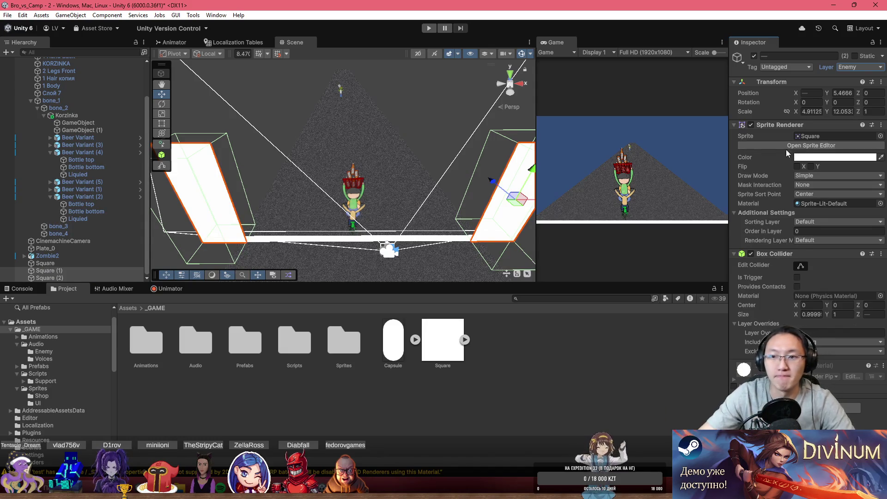
double_click(556, 42)
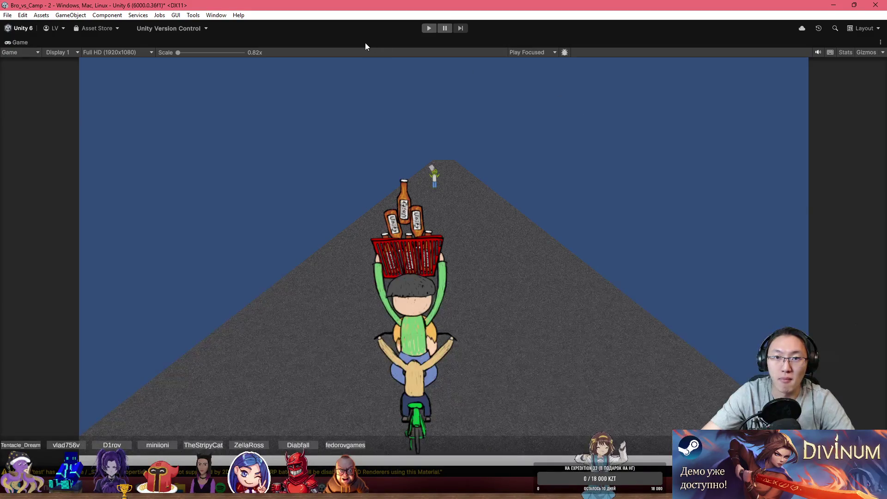
- Play-test the scene, steering the cyclist left and orbiting the Scene view, then stop
double_click(365, 42)
left_click(428, 28)
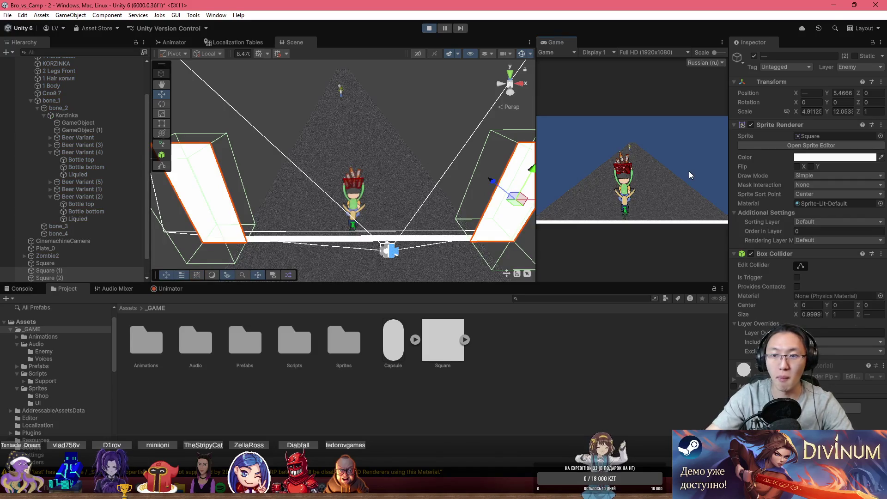
key("a")
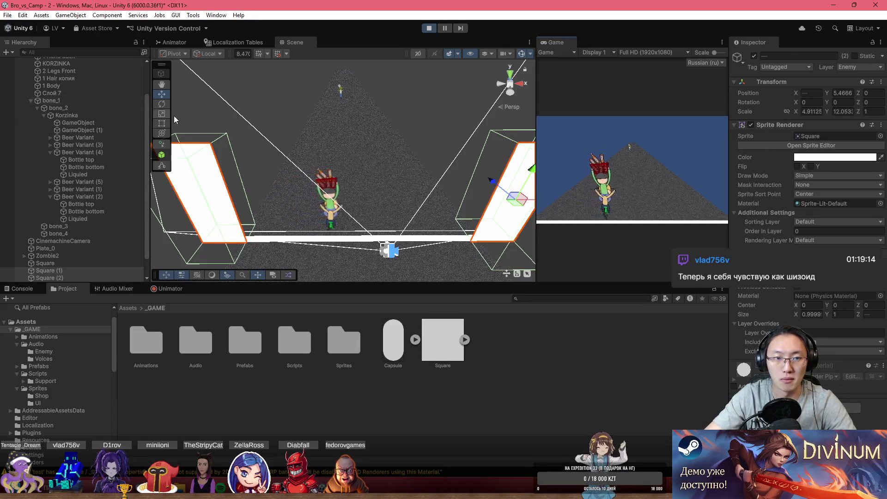
left_click(90, 114)
key("ctrl+a")
mouse_move(323, 185)
left_mouse_down()
mouse_move(462, 189)
mouse_move(370, 194)
mouse_move(281, 183)
left_mouse_up()
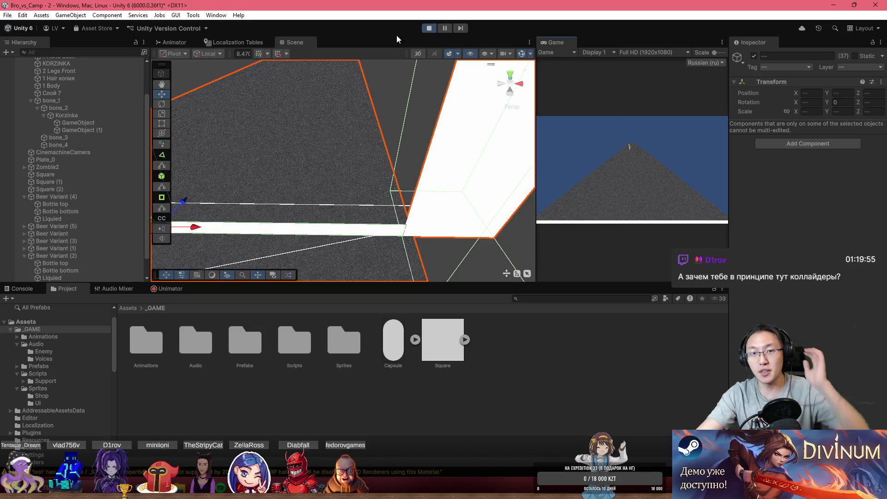
left_click(428, 28)
- Zoom and pan the Scene view, then inspect Square (2) and Square (1) in turn
scroll(402, 169, "up", 5)
scroll(399, 174, "down", 2)
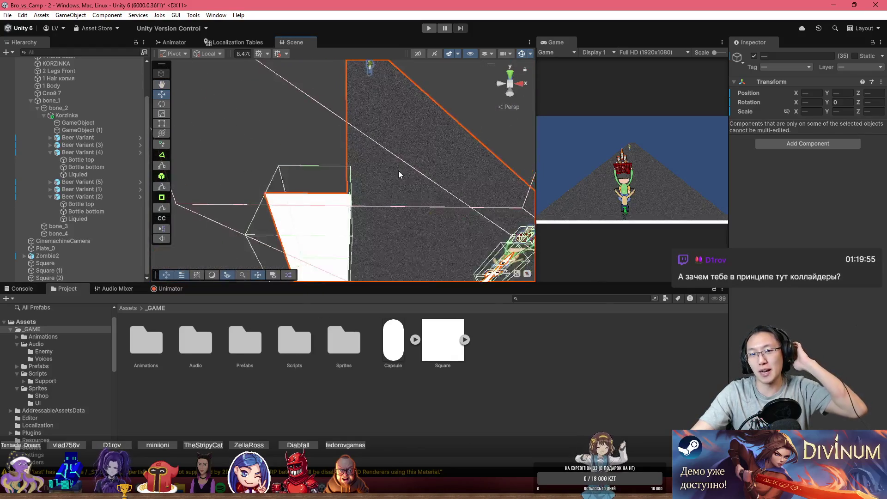
scroll(399, 174, "down", 2)
left_click_drag(399, 174, 358, 117)
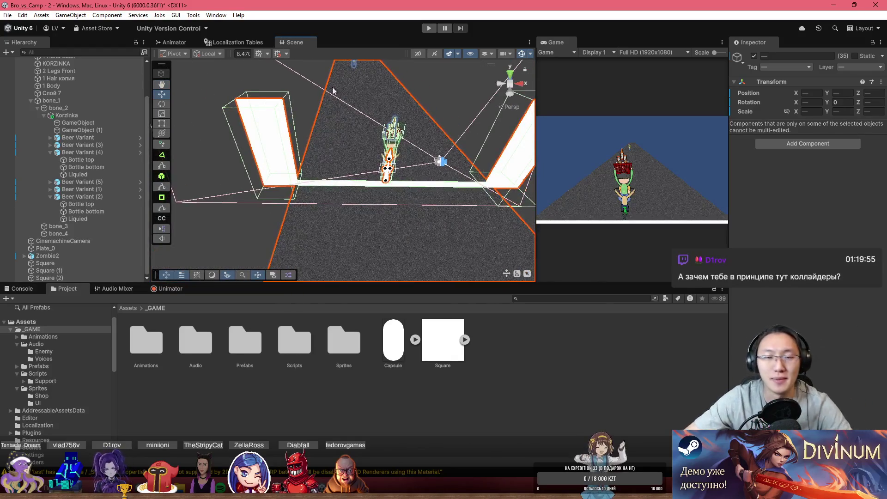
left_click(277, 129)
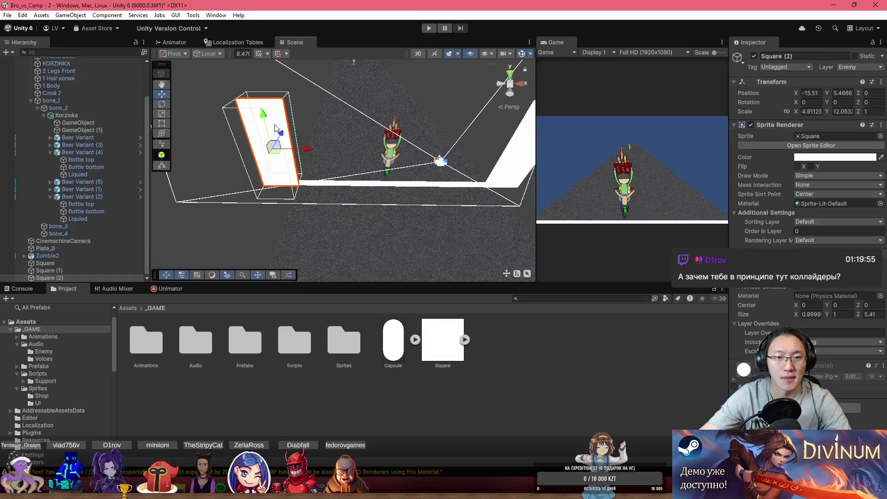
mouse_move(366, 123)
left_mouse_down()
mouse_move(351, 150)
mouse_move(562, 125)
mouse_move(526, 92)
left_mouse_up()
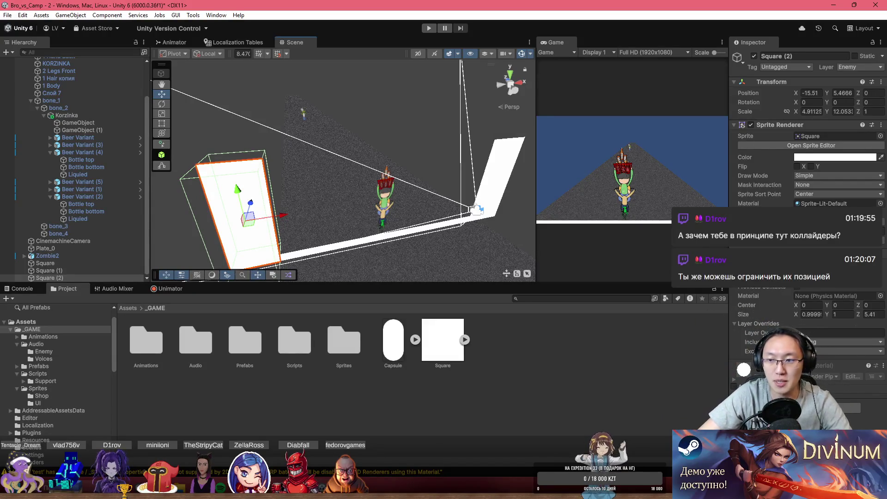
left_click(92, 268)
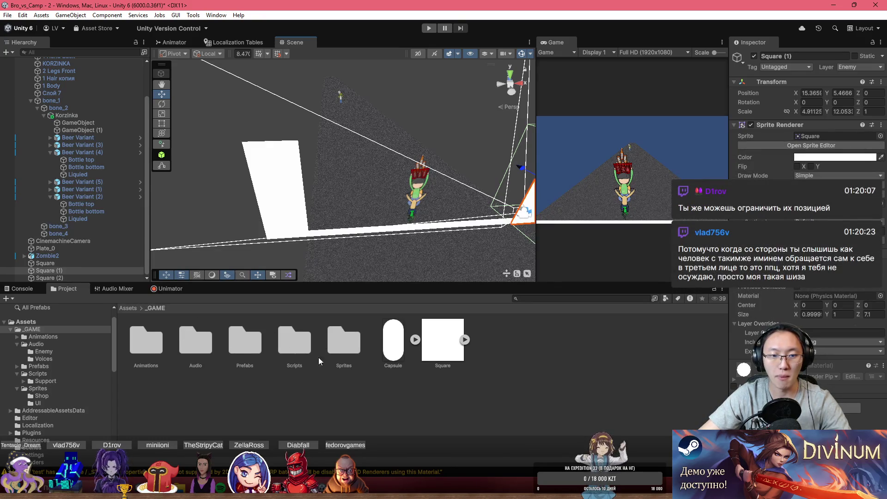
- Create a MonoBehaviour script named Kill in Scripts and open it in Visual Studio
double_click(300, 341)
right_click(520, 412)
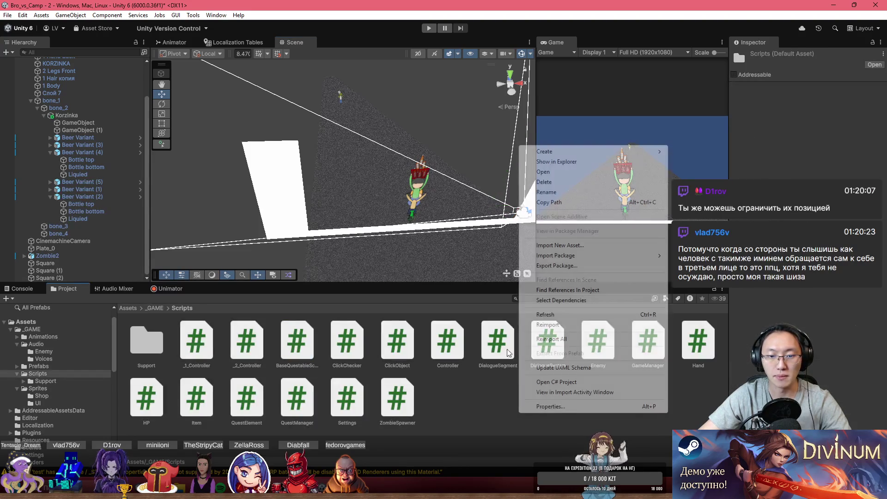
mouse_move(570, 154)
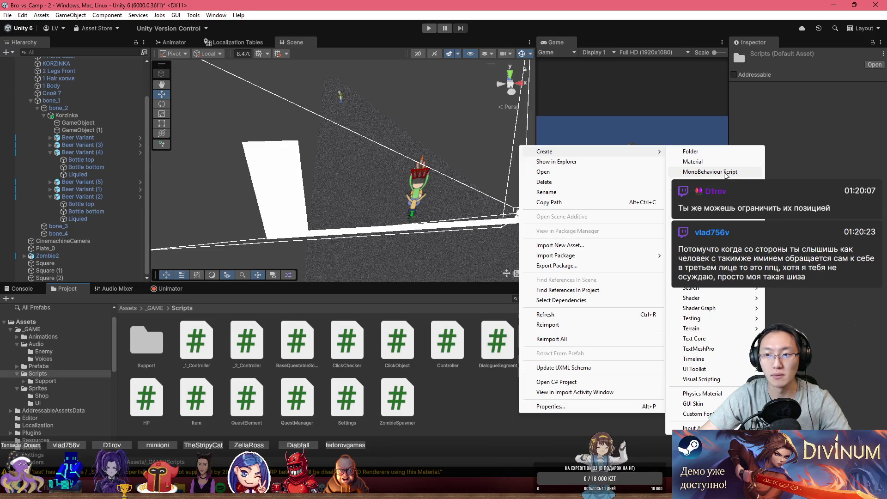
left_click(725, 173)
type("Kil")
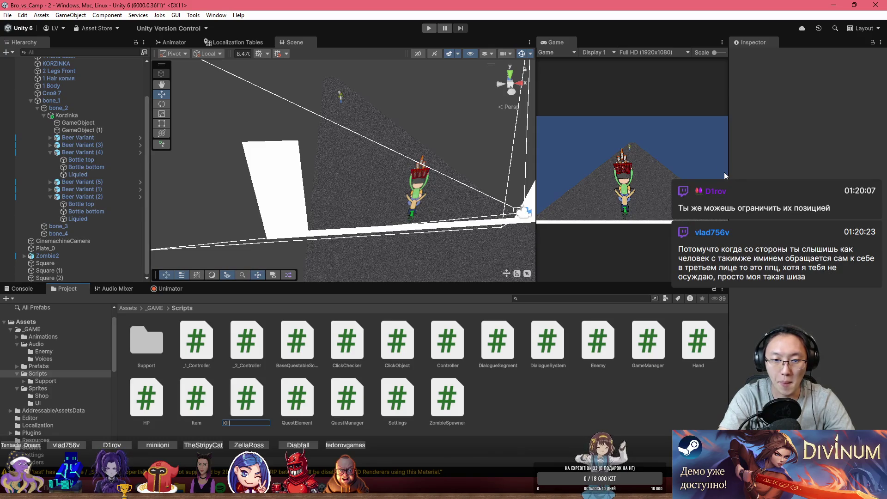
type("l")
key("Return")
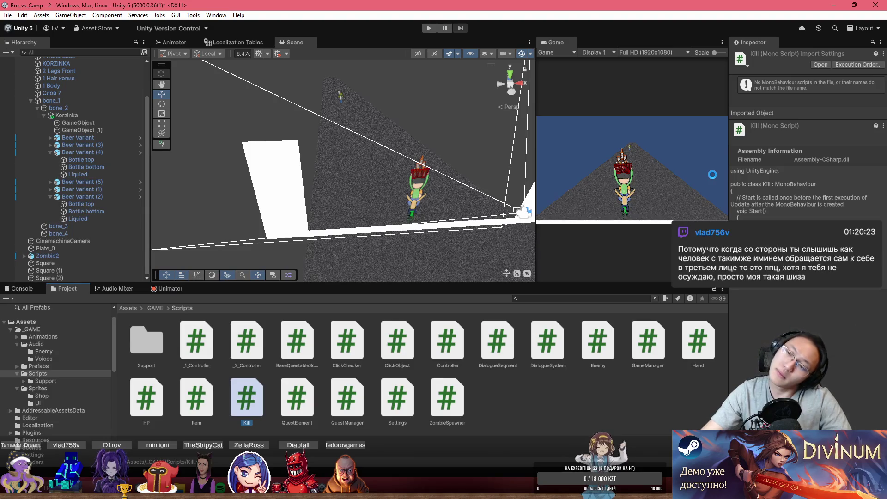
double_click(259, 397)
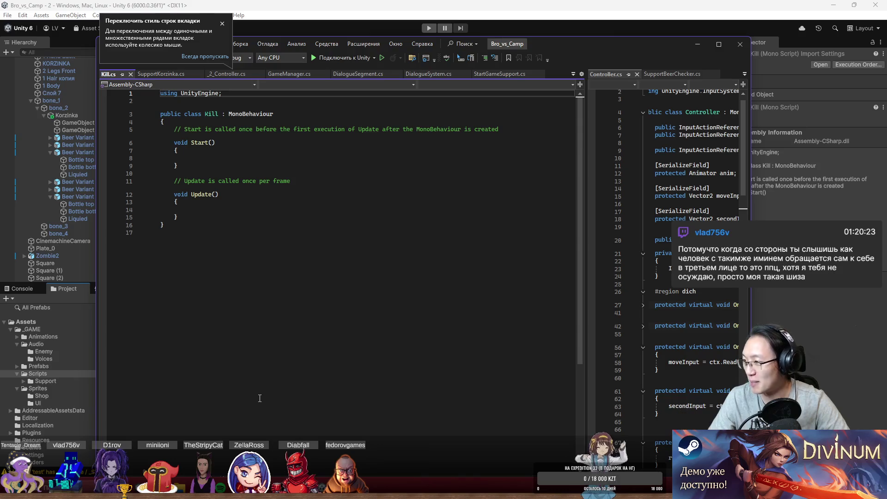
- Replace Start and Update with OnTriggerEnter2D, starting an if on collision.gameObject.layer ==
double_click(594, 52)
key("Down")
key("Down")
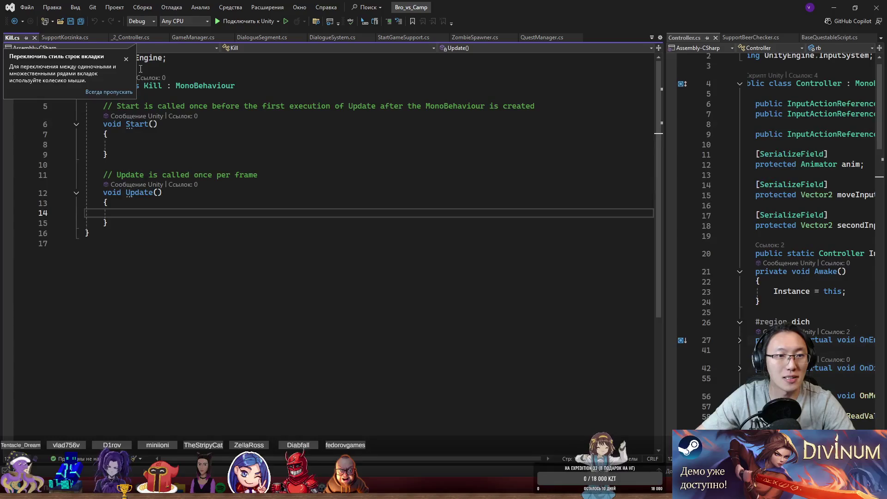
left_click_drag(158, 224, 104, 106)
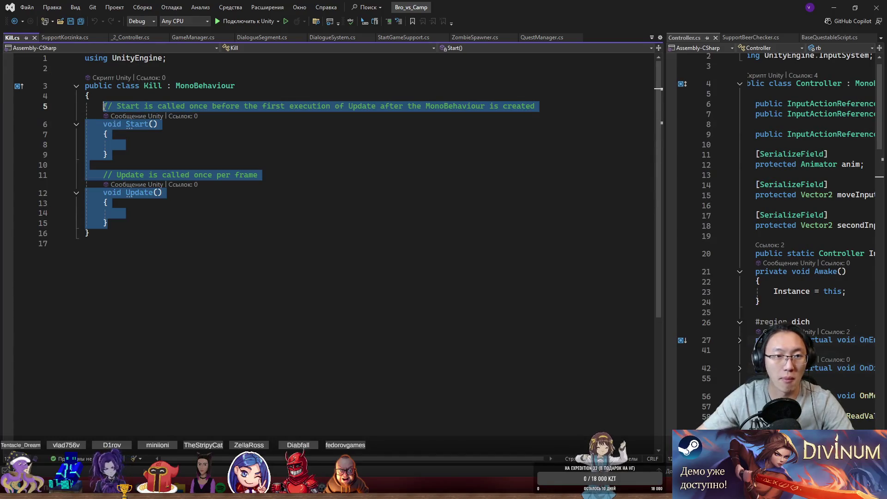
type("OnTri")
key("Down")
key("Tab")
type("(collision.gameObject.transform;")
key("BackSpace")
key("BackSpace")
key("BackSpace")
type("layer ==")
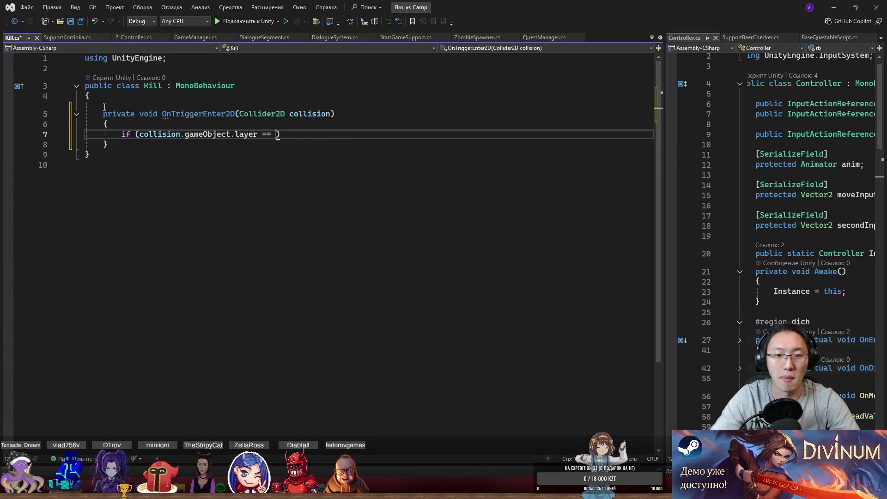
key("alt+Tab")
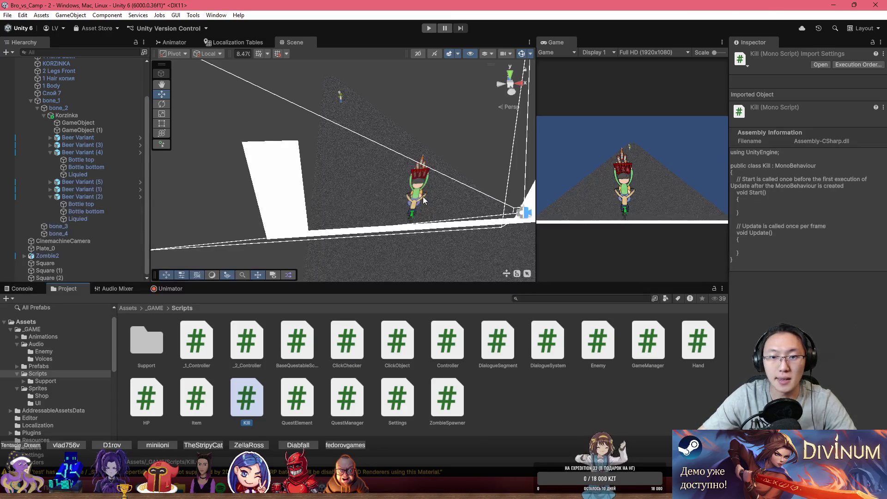
- Put Character 2 and its child objects on the Player layer (3)
left_click(426, 202)
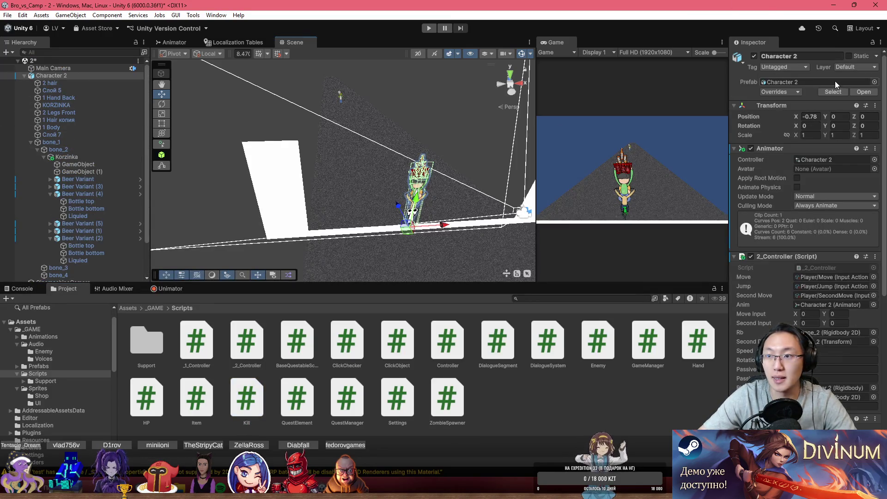
left_click(838, 66)
left_click(837, 118)
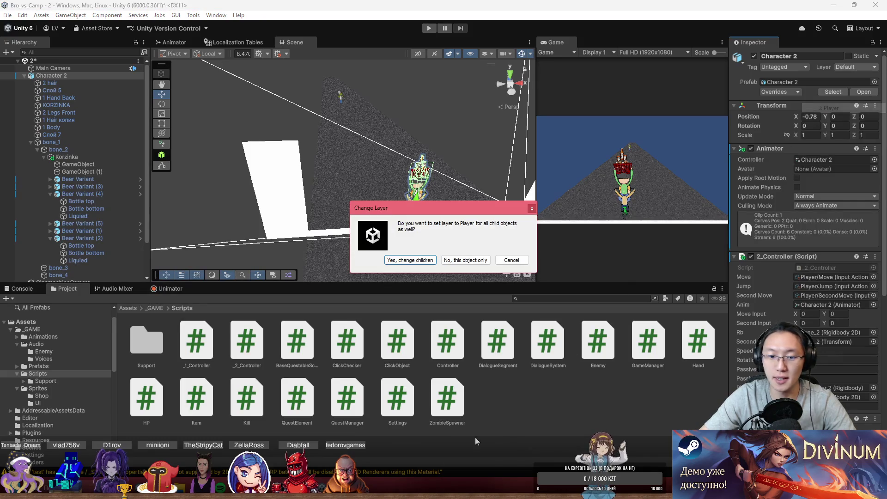
key("Return")
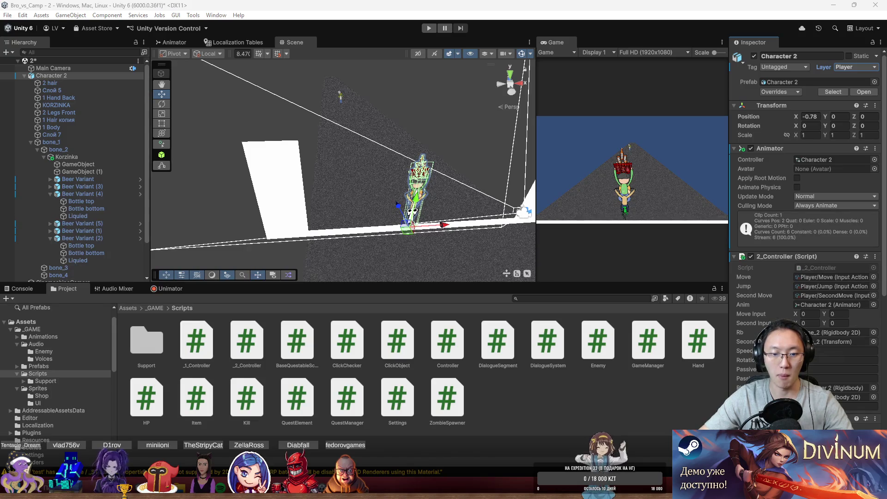
key("alt+Tab")
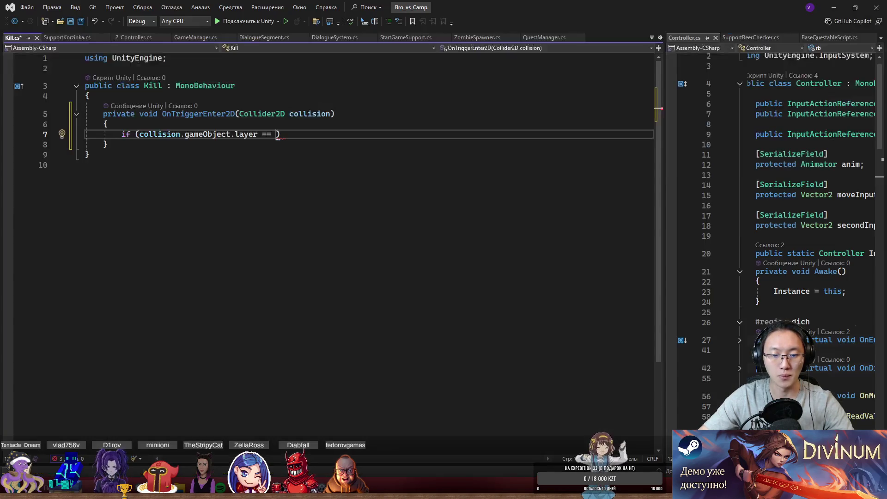
- Complete the layer == 3 check and add a collision.TryGetComponent(out _2_Controller) call inside it
type("3")
type("{")
key("Return")
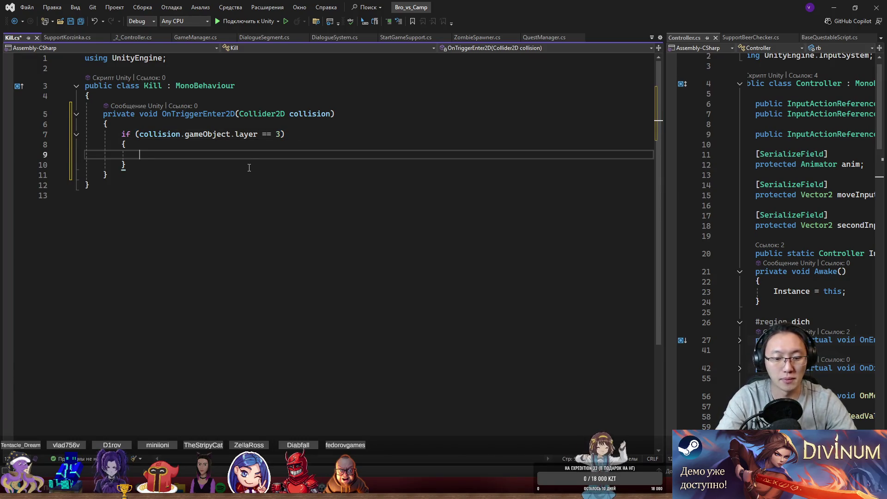
type("collision.g")
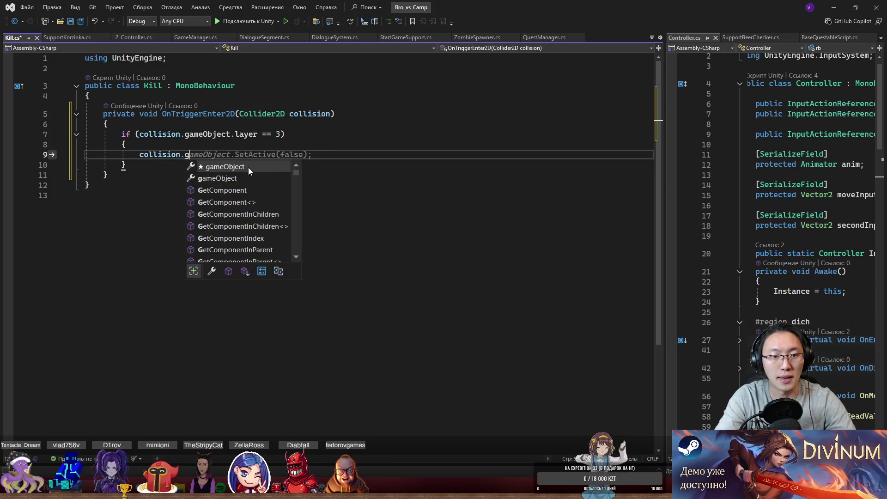
key("BackSpace")
type("TryG")
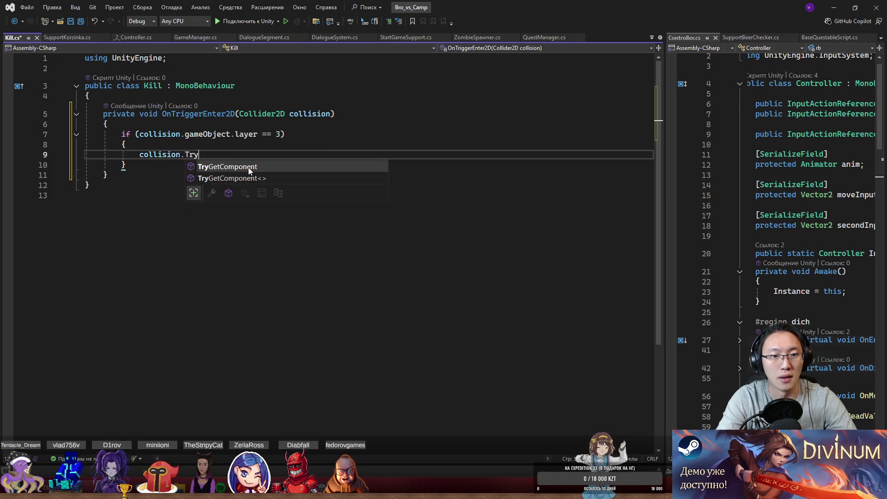
key("Tab")
type("(out")
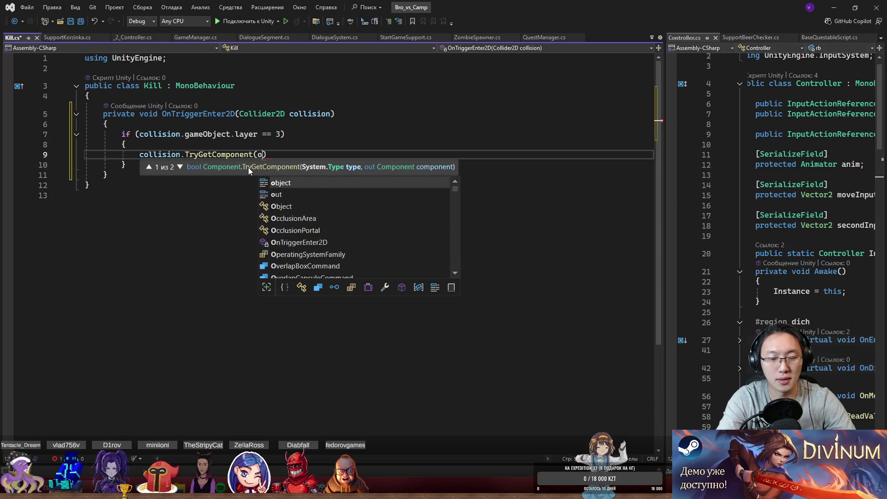
type(" _")
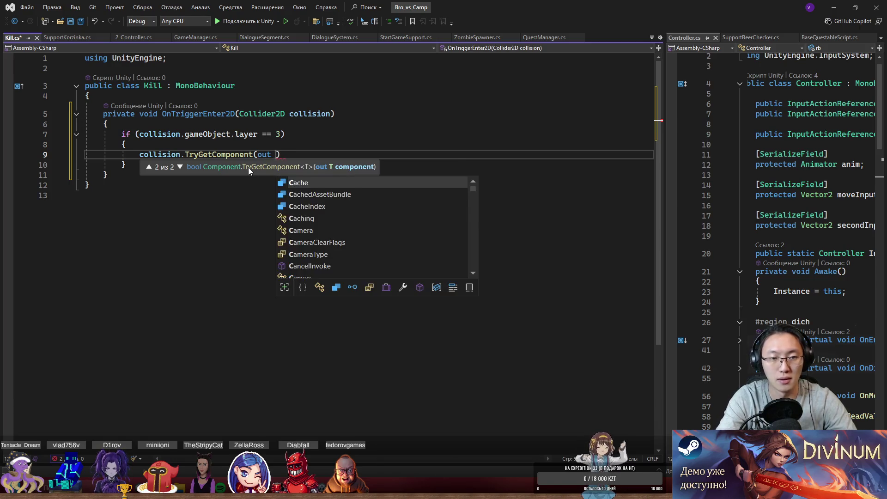
type("2")
key("Tab")
key("Tab")
type(");")
key("BackSpace")
type("{")
key("Return")
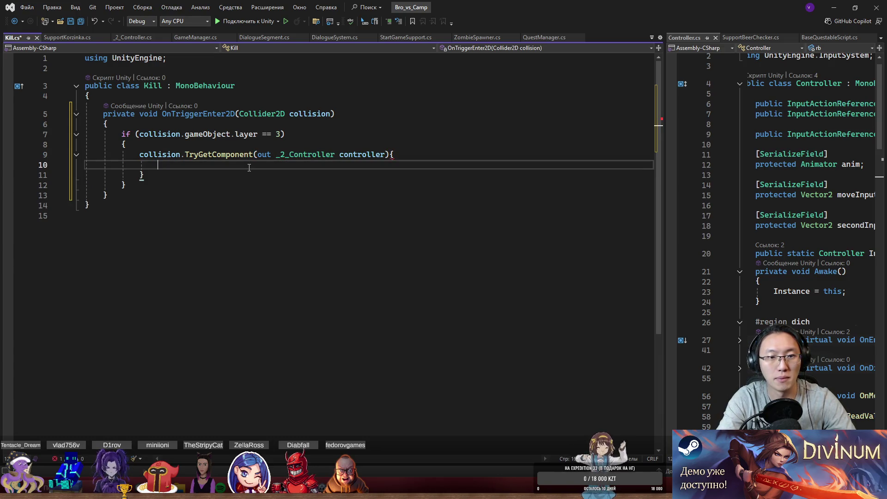
key("ctrl+z")
key("ctrl+z")
key("ctrl+z")
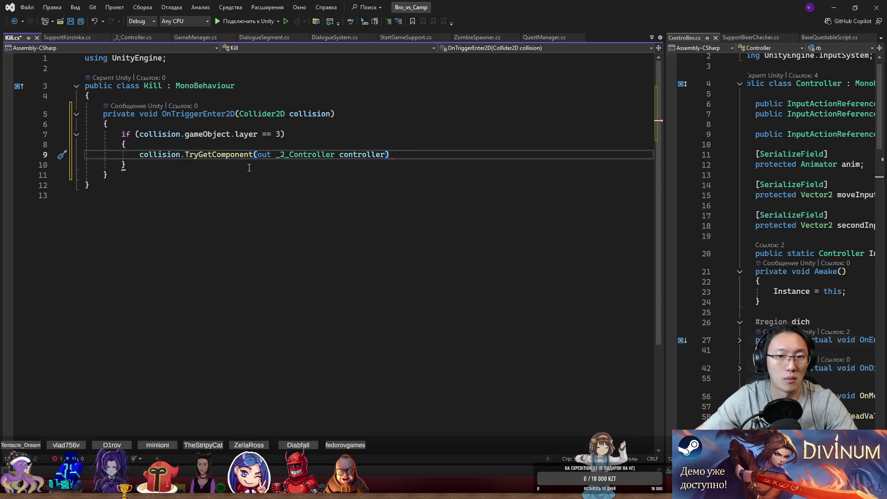
- Wrap TryGetComponent in an if whose body calls controller.Kill();
left_click(139, 154)
type("if (")
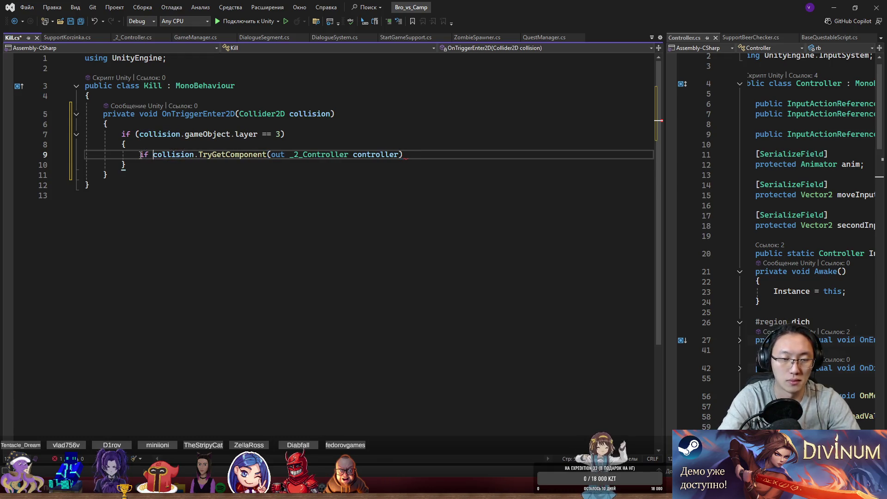
left_click(432, 155)
type("{")
key("Return")
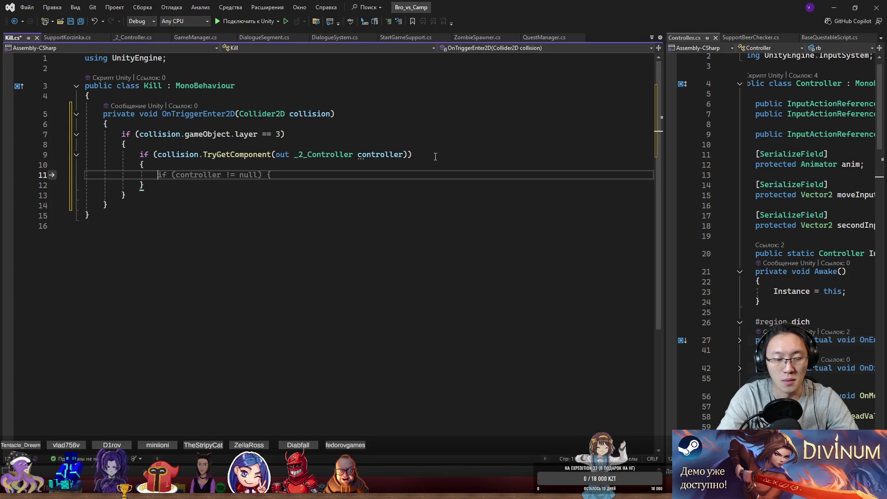
type("col")
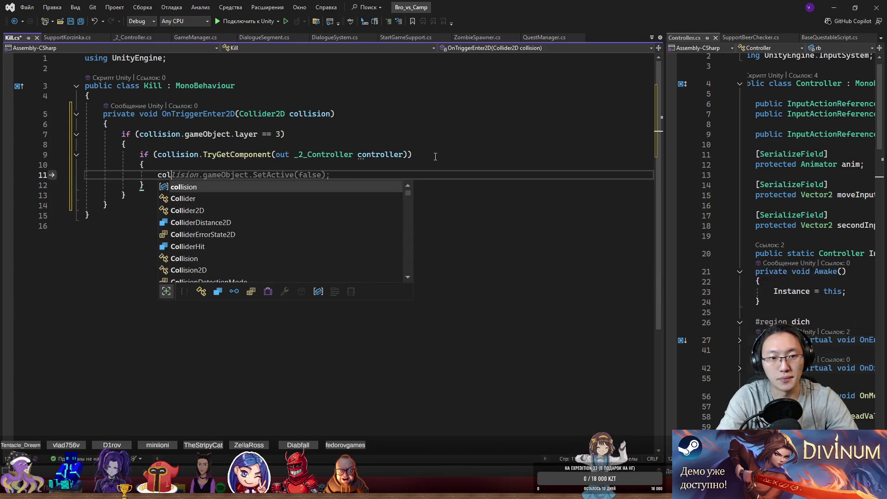
type("nt.")
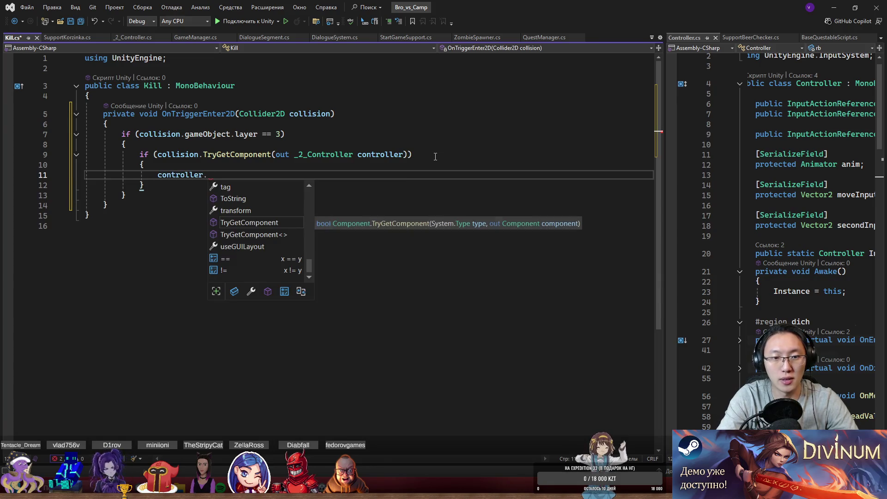
type("DOKill()")
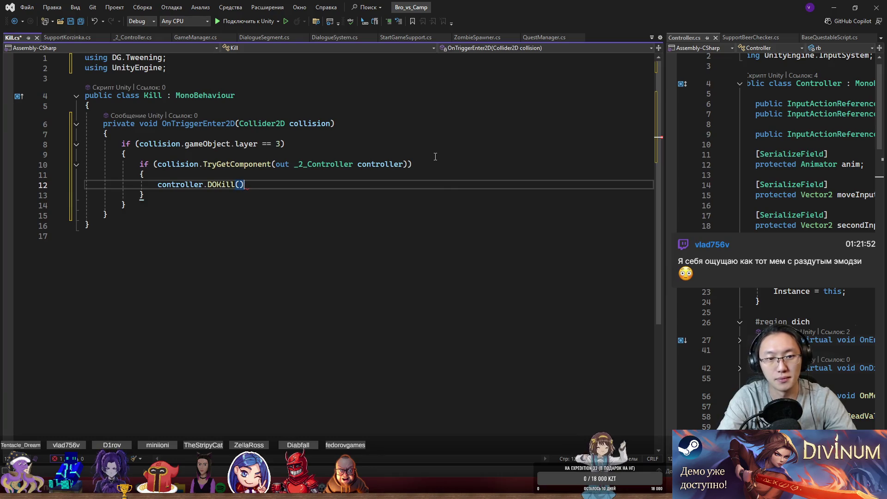
key("BackSpace")
key("BackSpace")
key("BackSpace")
type("Kill")
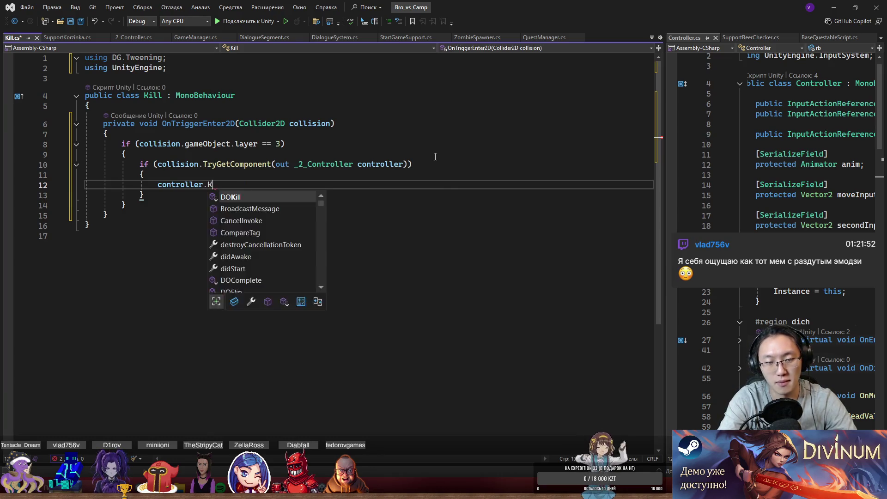
key("Escape")
type("();")
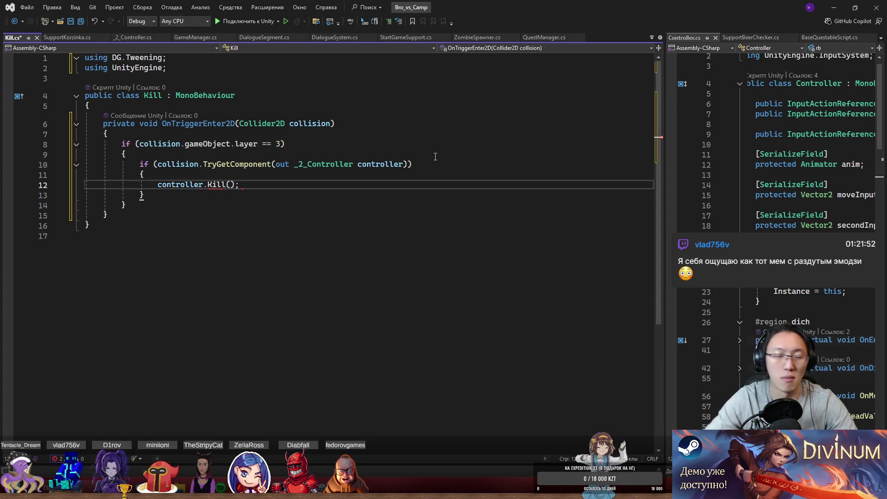
- Save Kill.cs and switch to the _2_Controller.cs tab
key("ctrl+s")
key("Down")
key("Down")
left_click(133, 37)
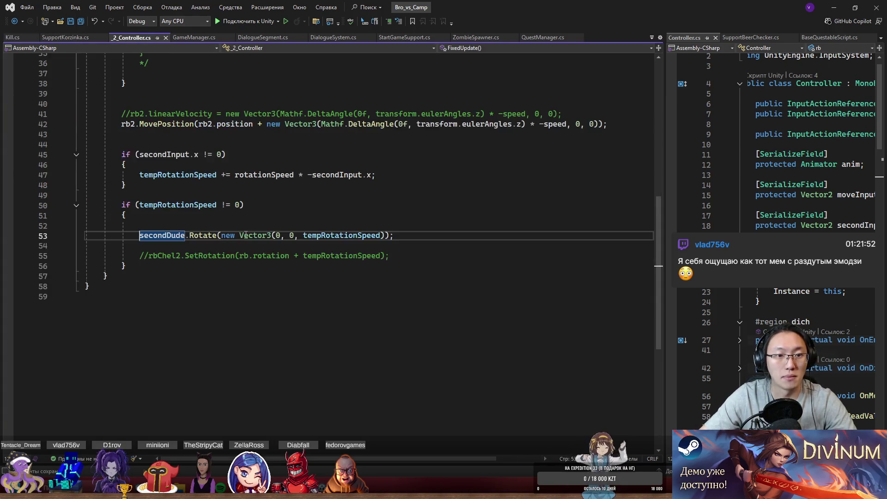
- Declare a public void Kill() method after FixedUpdate in _2_Controller.cs and save
left_click(189, 286)
left_click(189, 276)
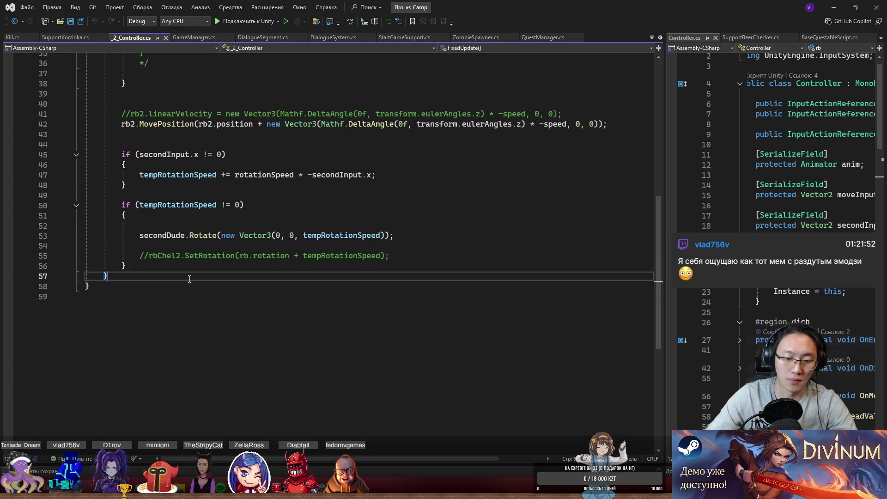
key("Return")
type("public void")
key("ctrl+z")
type("public v")
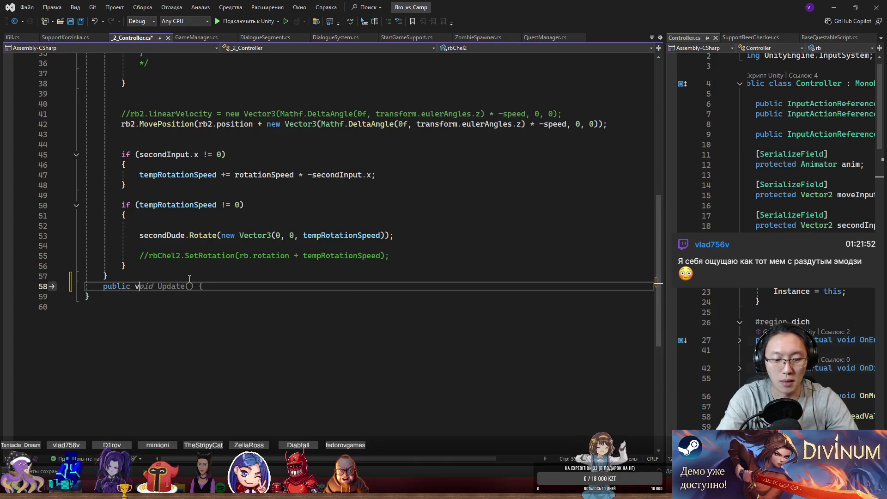
type("oid Kill()")
key("Return")
type("{")
key("Return")
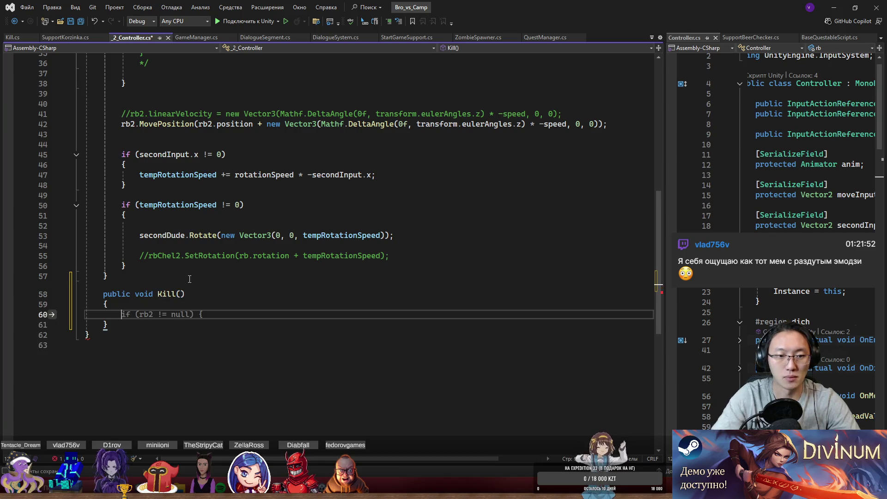
key("ctrl+s")
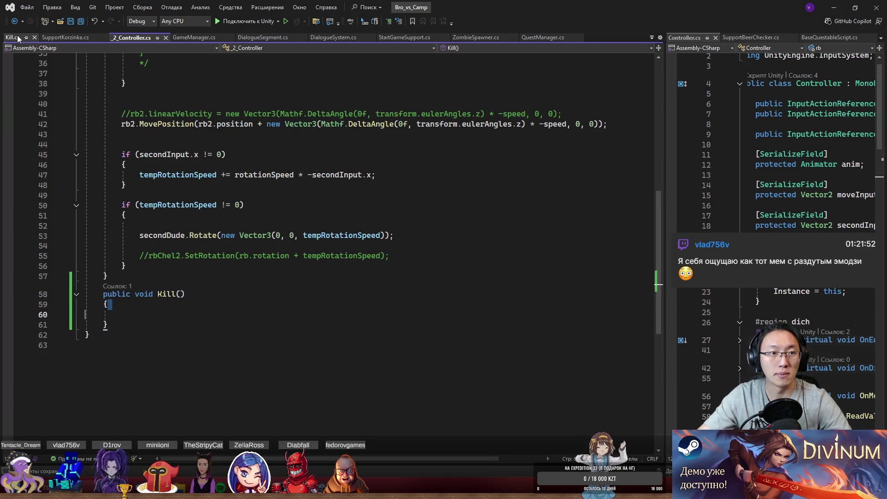
- Look over the trigger code in Kill.cs
left_click(17, 37)
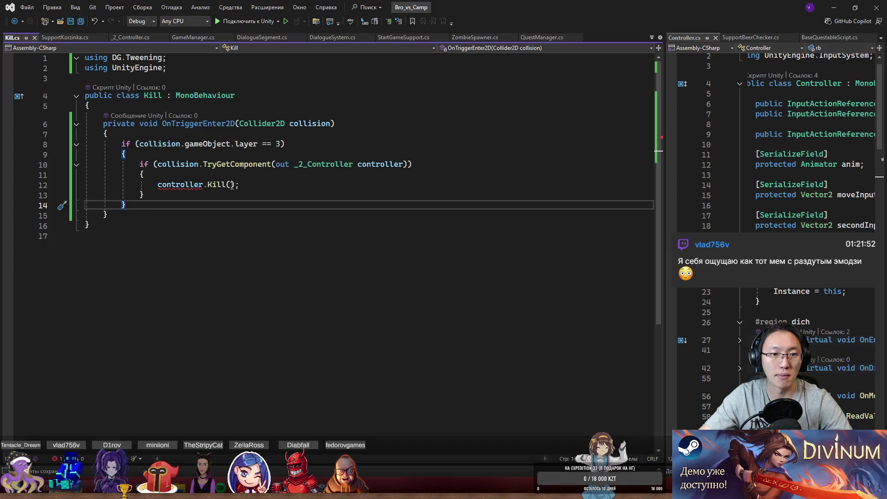
left_click(386, 161)
key("Down")
key("Down")
key("Down")
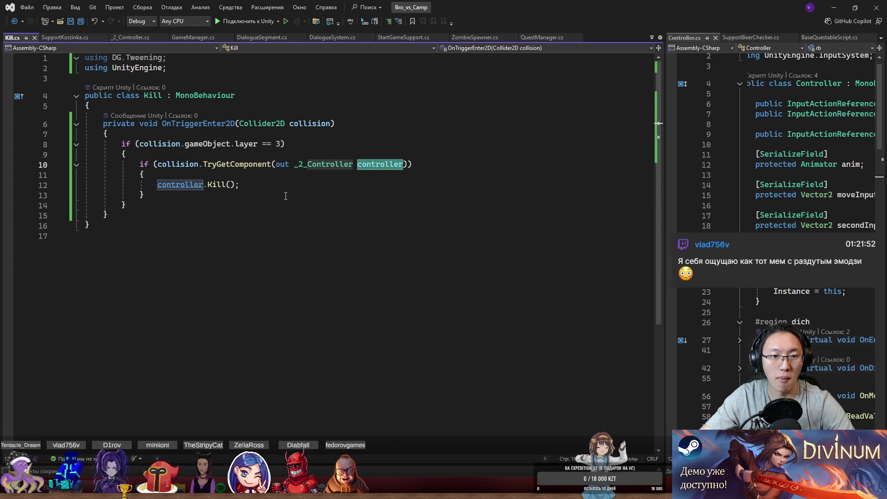
left_click(324, 244)
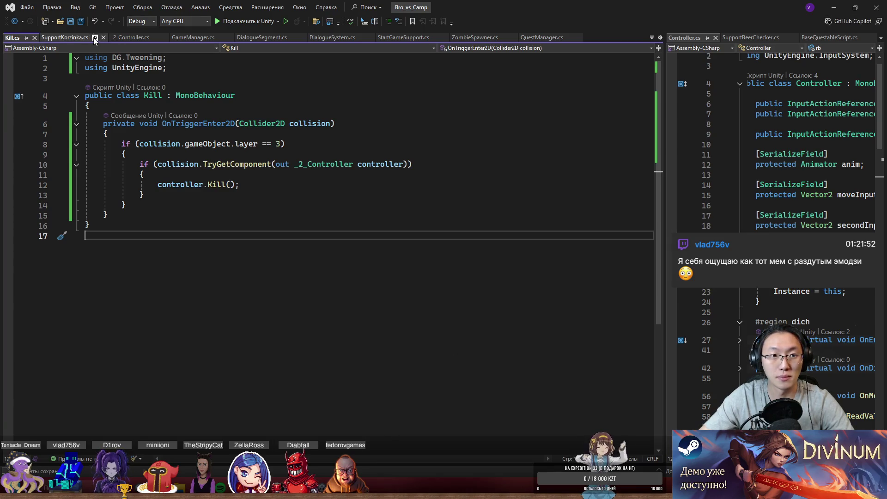
- Fill Kill() with Destroy(gameObject);, save _2_Controller.cs, and return to Unity
left_click(138, 38)
left_click(200, 315)
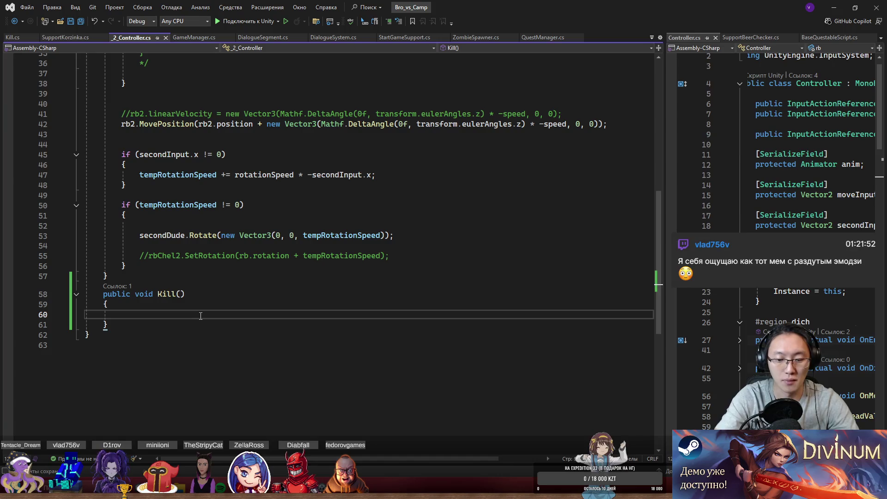
type("De")
key("BackSpace")
key("BackSpace")
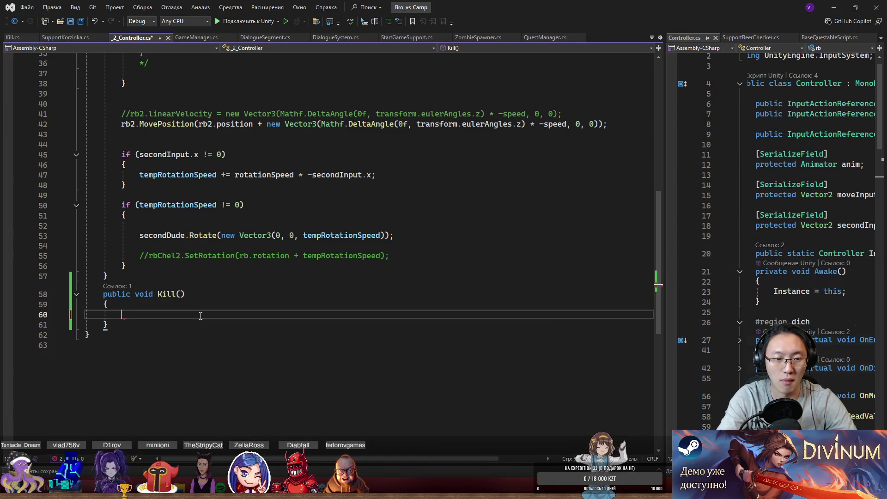
type("Des")
key("Tab")
type("(ga")
key("Tab")
type(");")
key("ctrl+s")
left_click(454, 195)
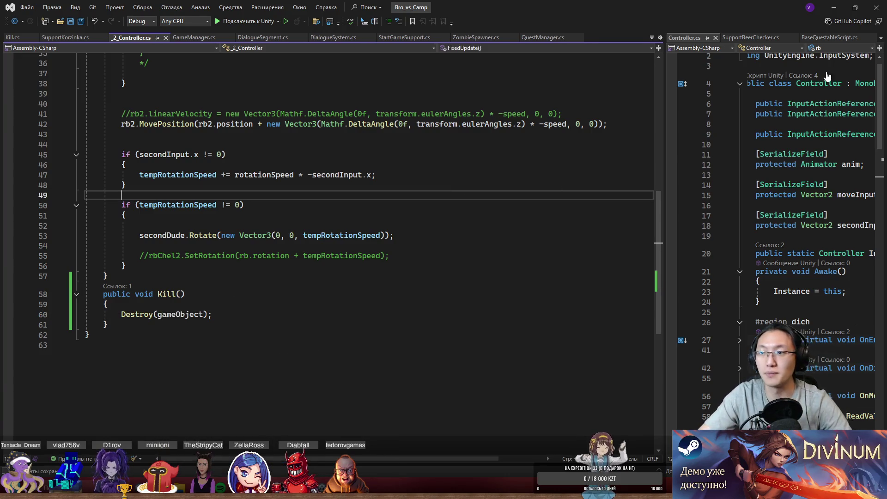
left_click(834, 8)
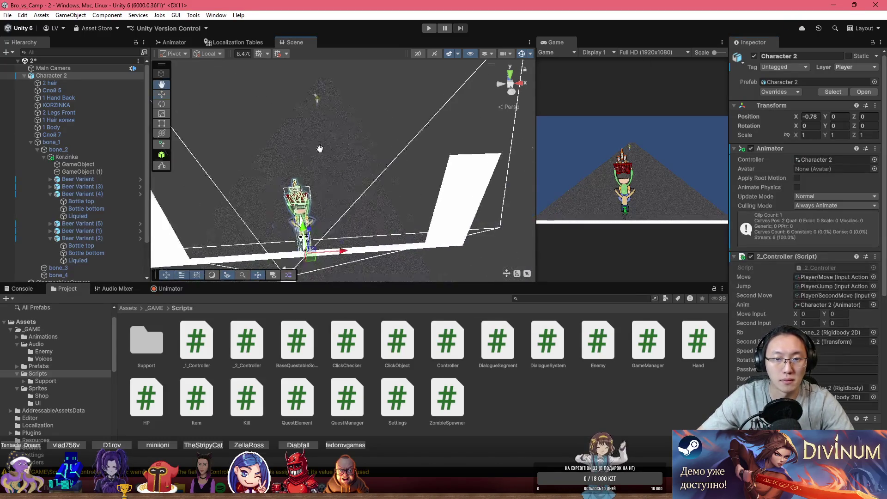
- Select both white planks, then abandon adding a component to them
left_click(222, 185)
scroll(423, 186, "down", 3)
left_click(444, 180, "shift")
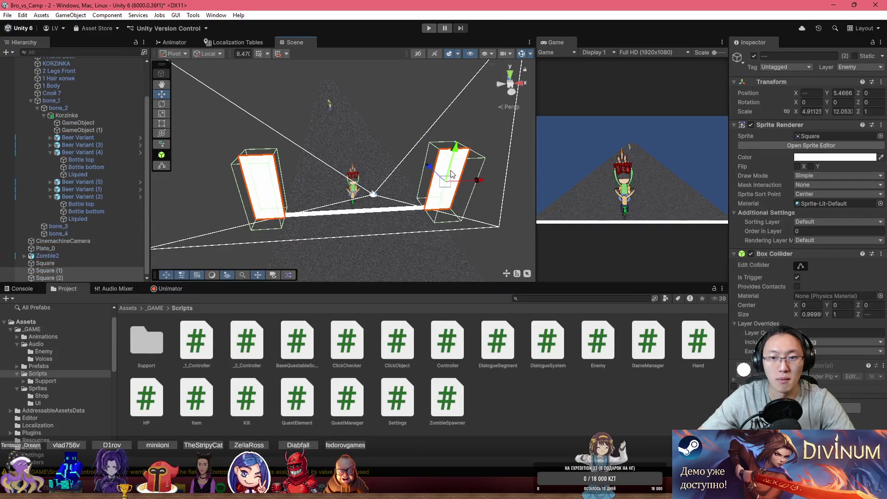
left_click(811, 407)
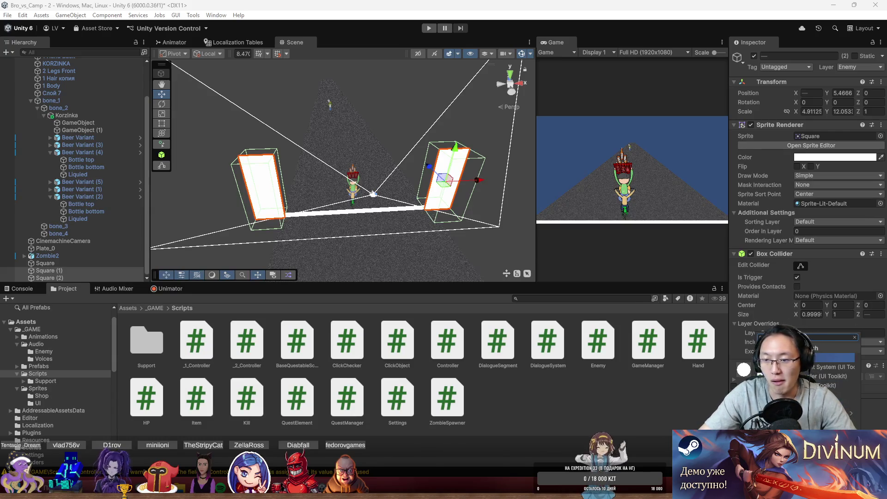
key("Escape")
scroll(388, 173, "up", 5)
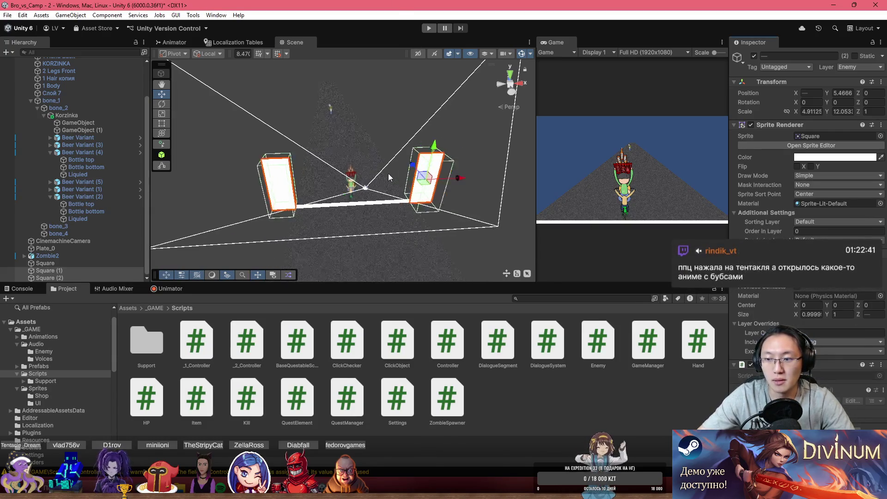
- Add a Box Collider to Zombie2 and orbit the view to inspect it
left_click(326, 103)
left_click(817, 153)
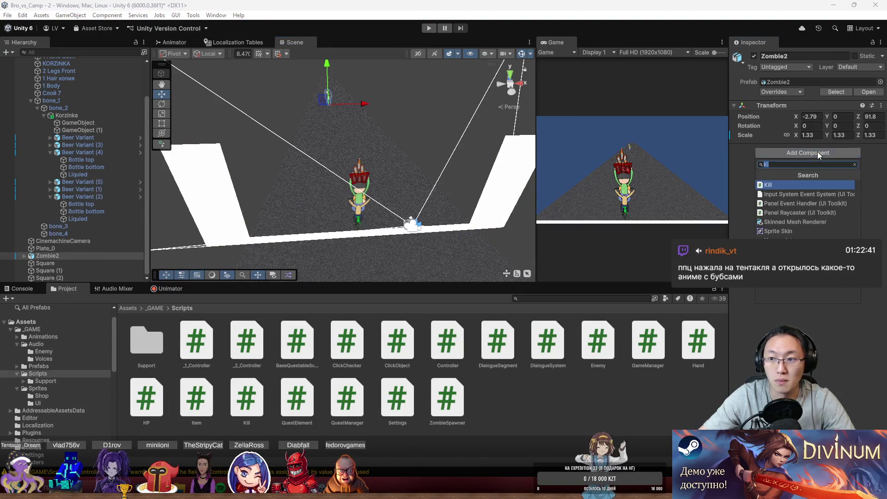
type("b")
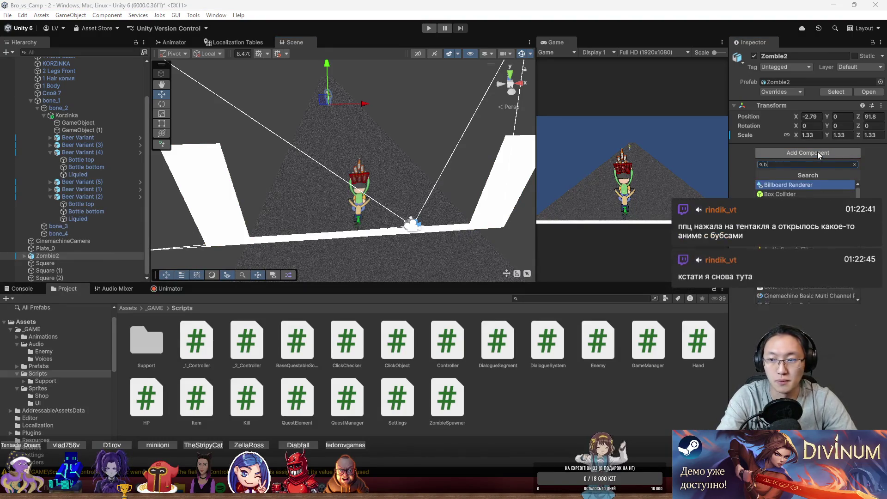
type("oxc]")
key("Return")
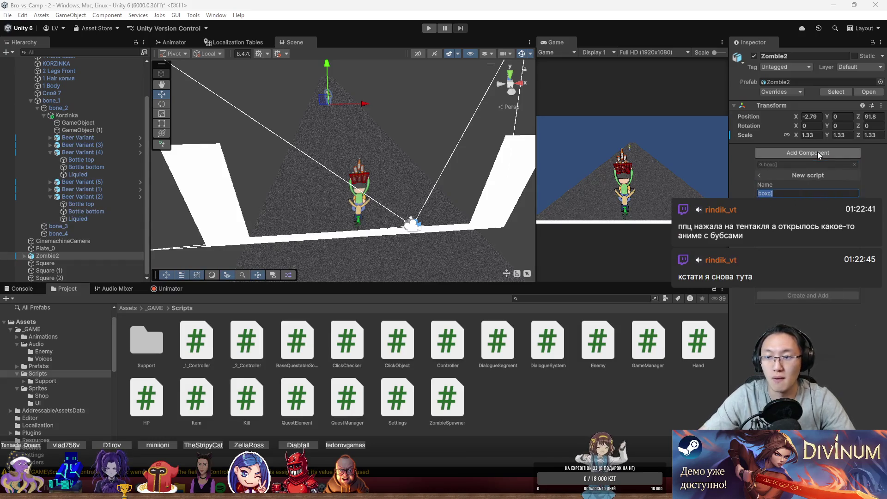
key("Escape")
left_click(788, 156)
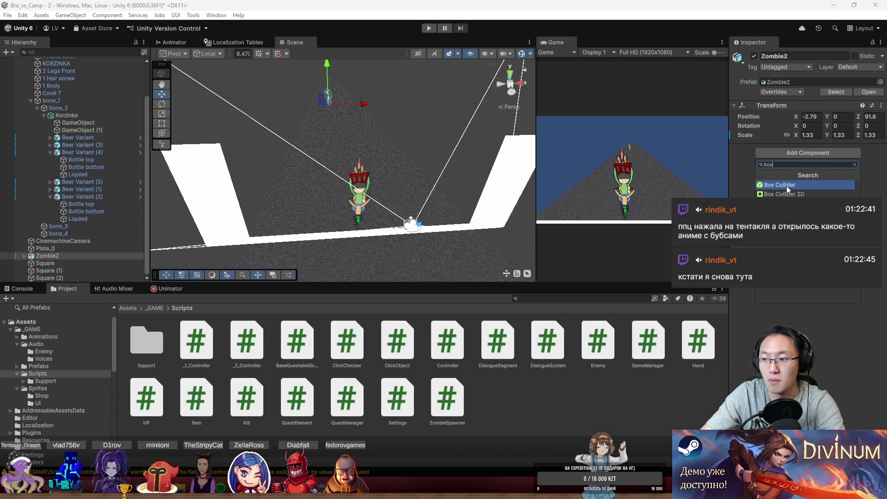
left_click(786, 185)
mouse_move(412, 146)
left_mouse_down()
mouse_move(428, 95)
mouse_move(475, 123)
mouse_move(489, 145)
mouse_move(480, 155)
left_mouse_up()
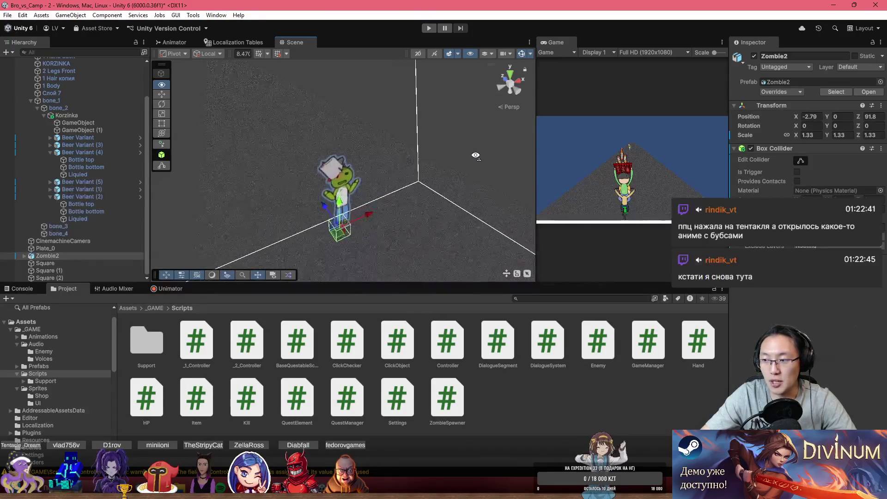
scroll(473, 158, "up", 5)
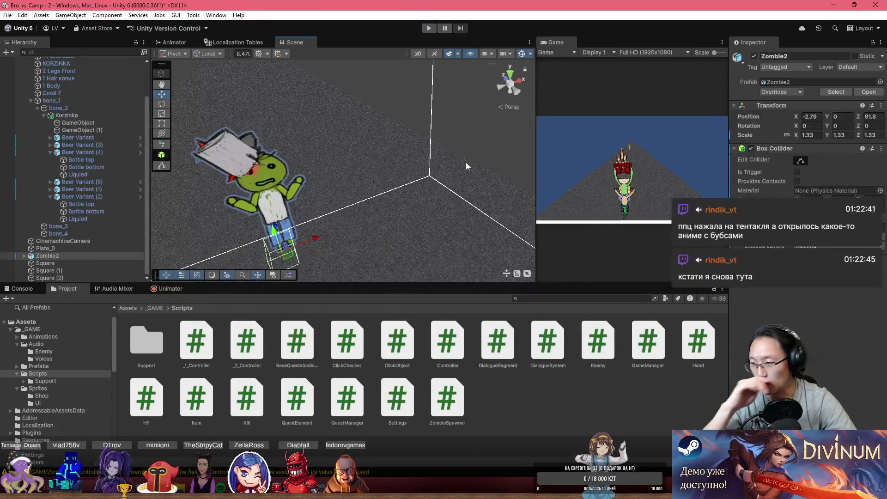
left_click_drag(295, 214, 292, 212)
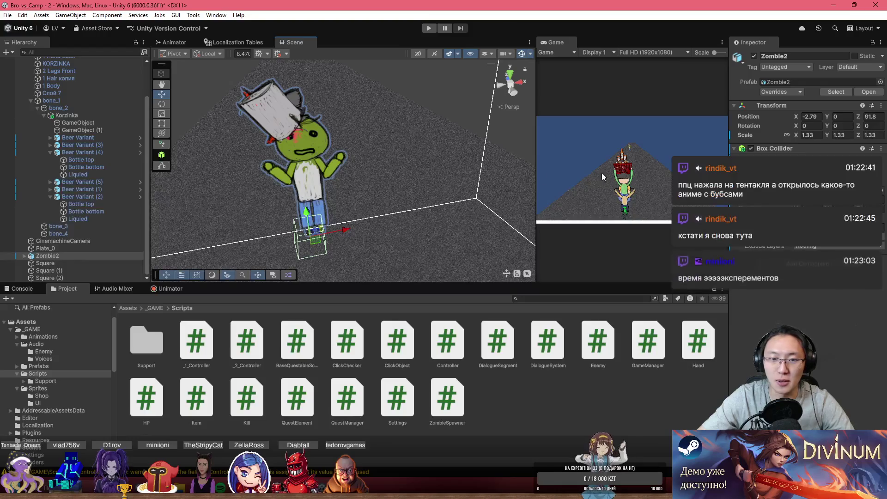
left_click(159, 308)
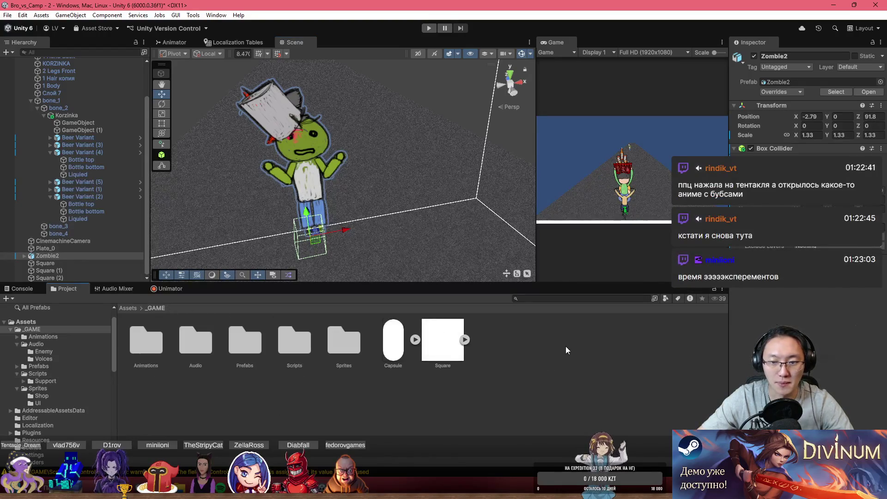
- Find Zombie2 in _GAME > Sprites and open it in the Sprite Editor
double_click(157, 344)
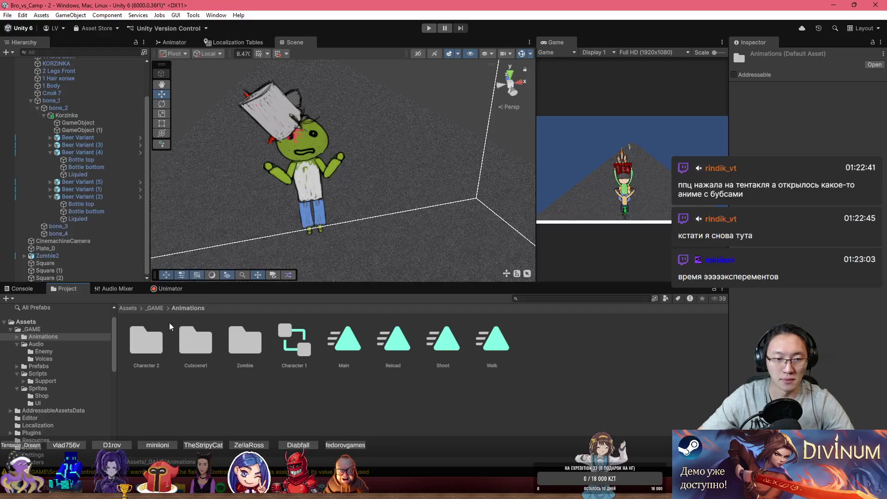
left_click(156, 308)
double_click(294, 342)
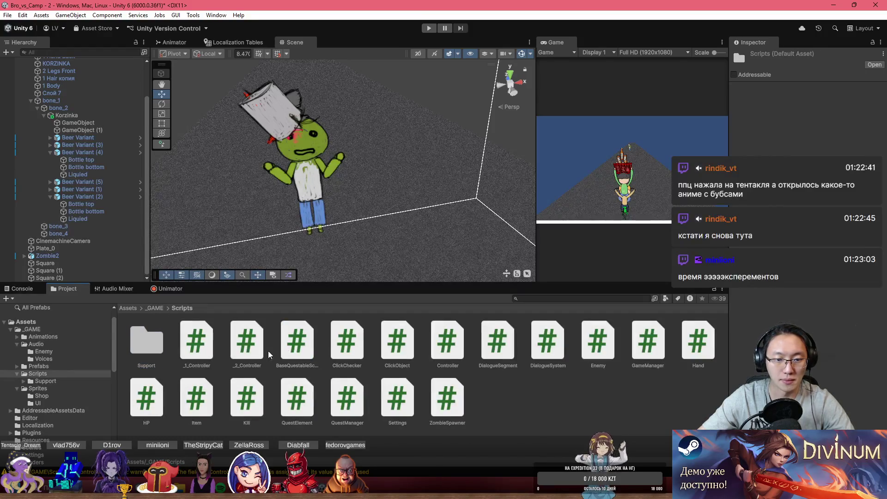
key("BackSpace")
double_click(344, 342)
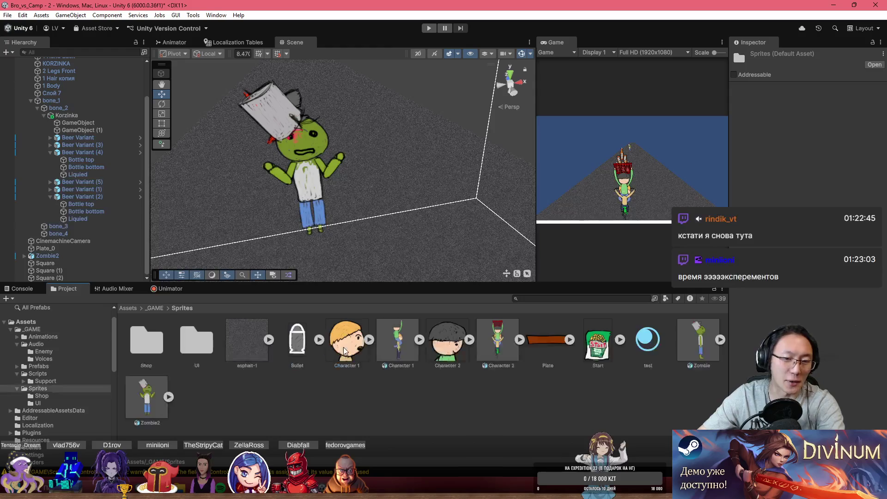
left_click(140, 393)
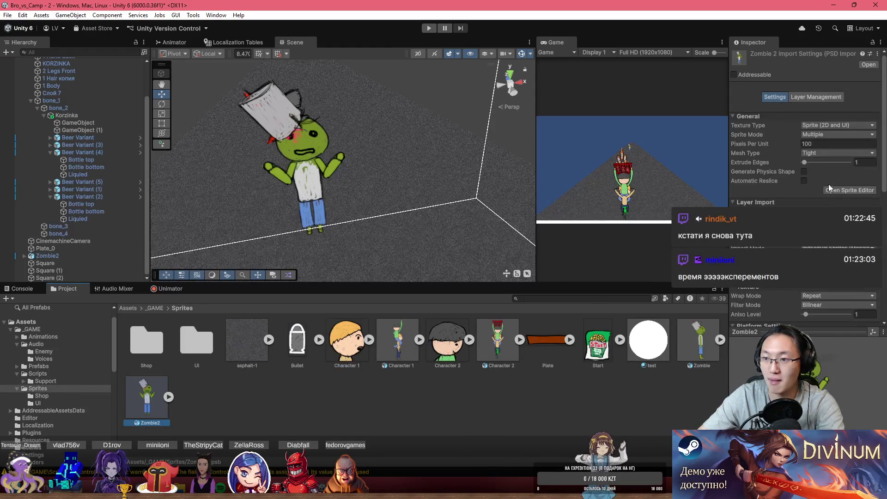
left_click(831, 189)
left_click(40, 30)
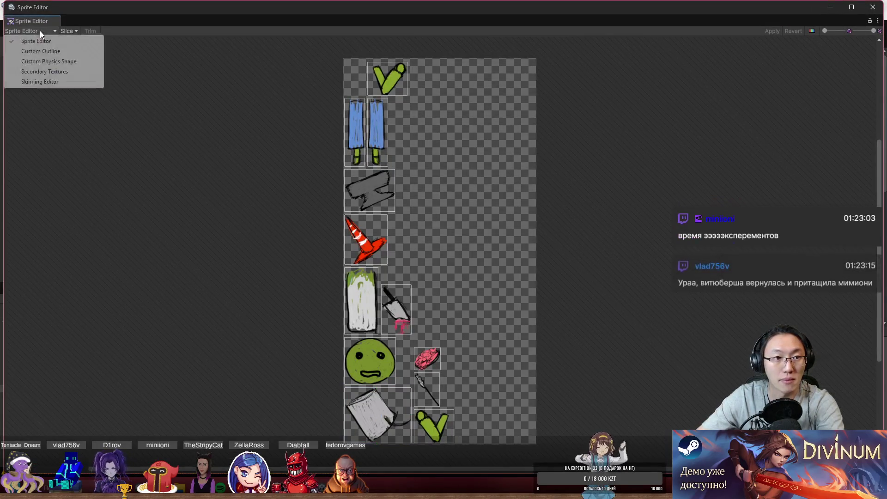
- Review the zombie sprite's skinning mesh and weights, set its pivot at the feet, and close the Sprite Editor
left_click(56, 83)
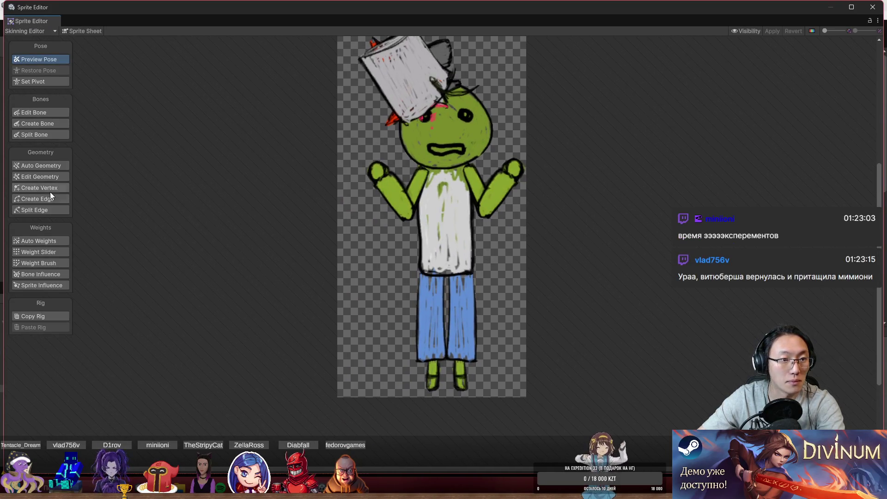
left_click(52, 251)
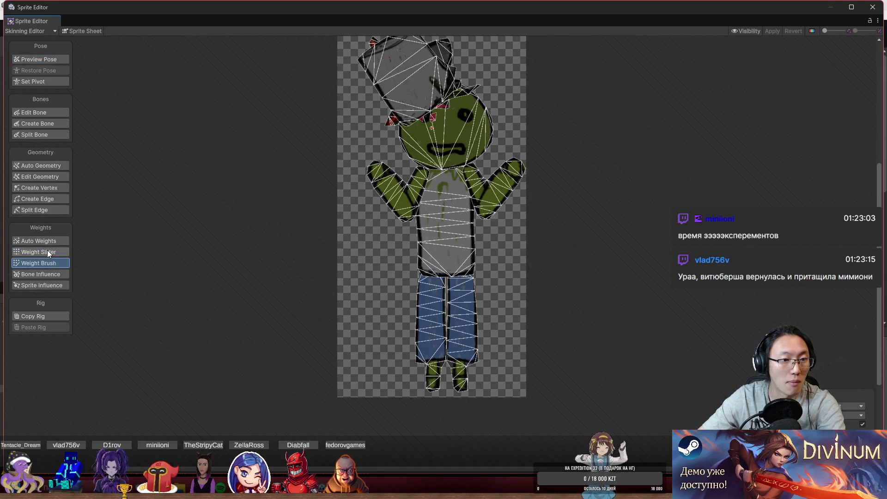
left_click(51, 85)
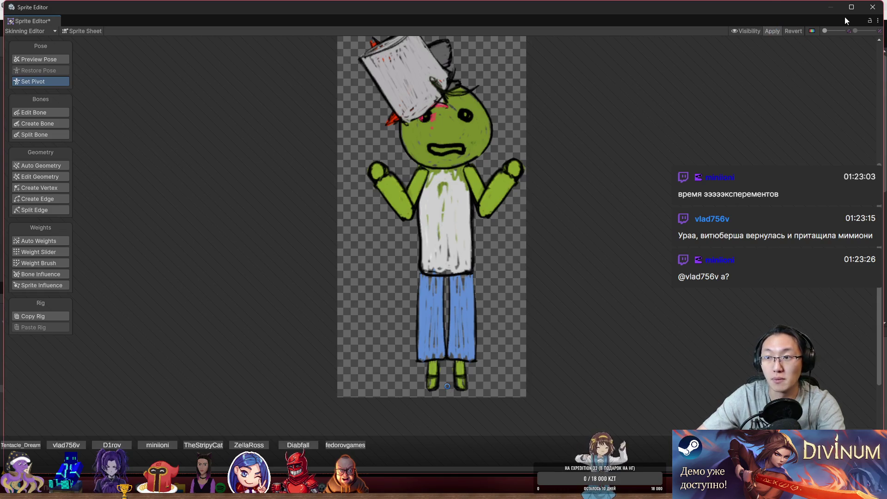
left_click(872, 7)
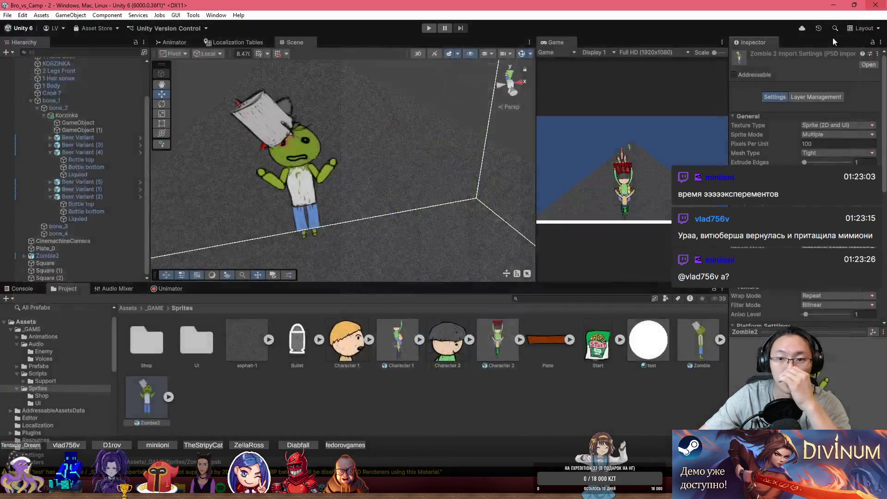
- Select Zombie2 and tick Is Trigger on its Box Collider
left_click(313, 190)
mouse_move(313, 190)
left_mouse_down()
mouse_move(555, 179)
mouse_move(776, 200)
left_mouse_up()
scroll(403, 133, "down", 2)
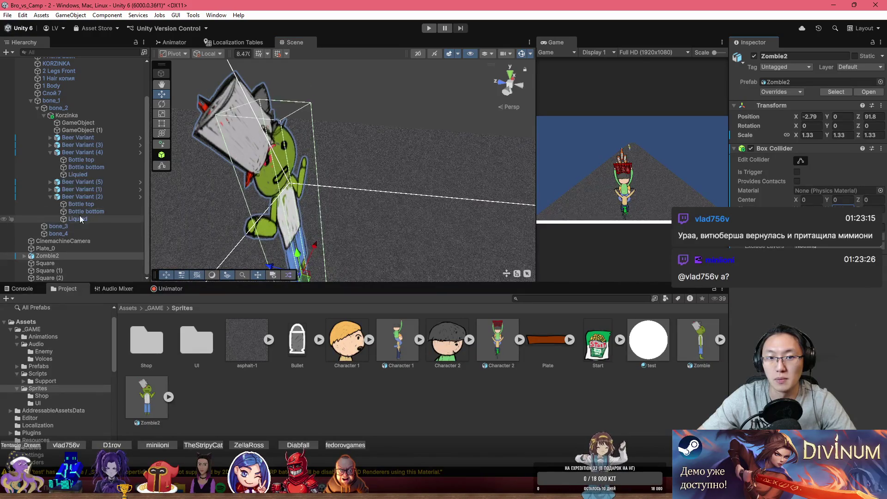
mouse_move(330, 209)
left_mouse_down()
mouse_move(283, 159)
mouse_move(349, 134)
left_mouse_up()
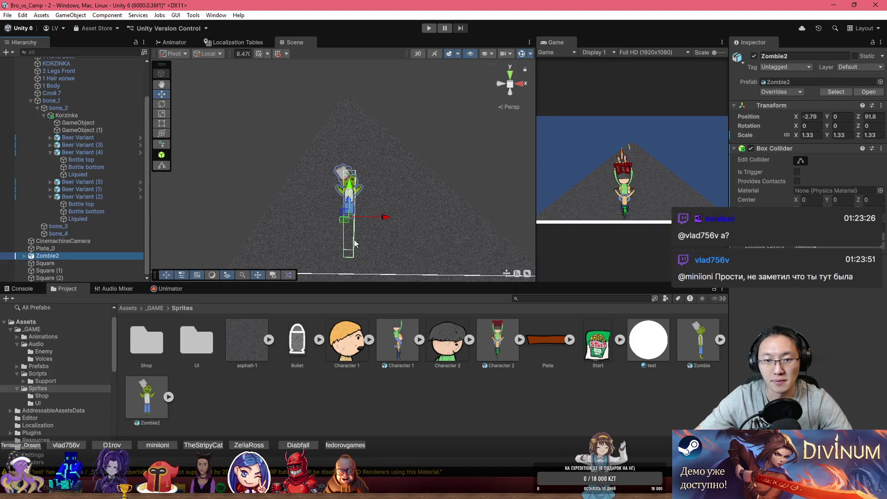
left_click_drag(405, 192, 651, 280)
left_click(796, 172)
- Dismiss the component search and start the game in Play mode
left_click(806, 273)
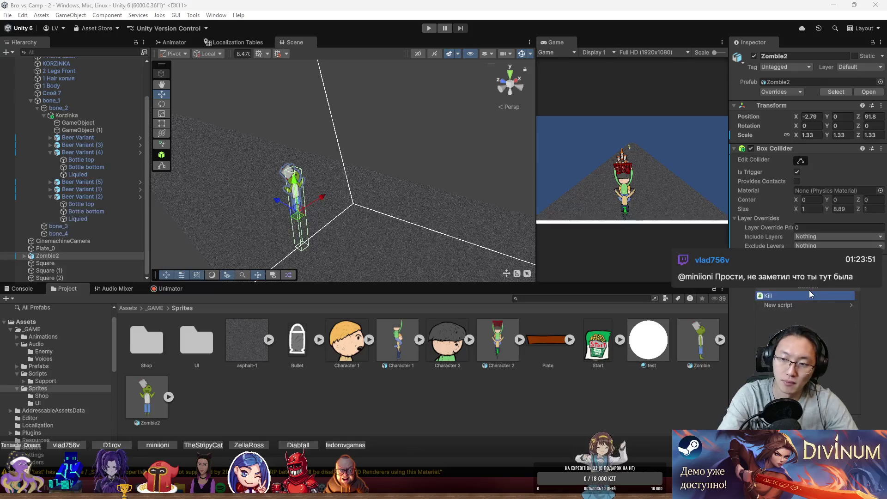
key("Escape")
left_click(429, 28)
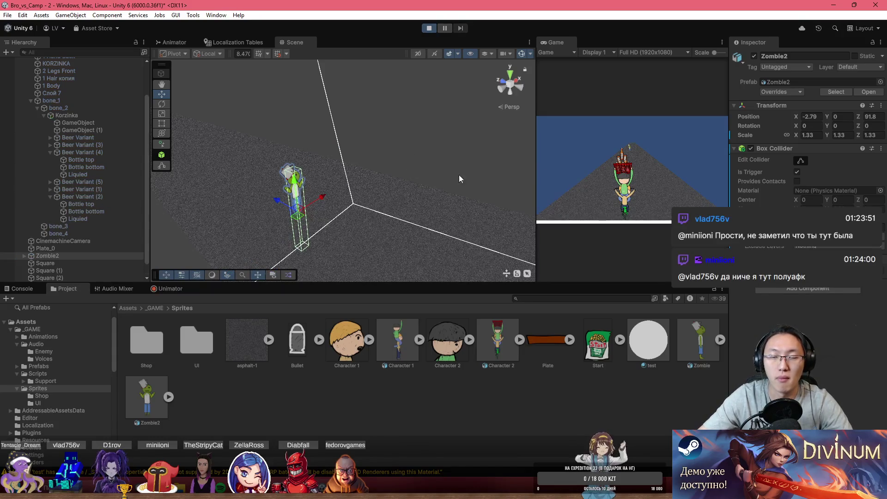
- Orbit the Scene view down the road, show the console, and select the Square (2) plank
mouse_move(528, 154)
left_mouse_down()
mouse_move(364, 226)
mouse_move(664, 188)
mouse_move(688, 159)
left_mouse_up()
mouse_move(462, 185)
left_mouse_down()
mouse_move(299, 206)
mouse_move(101, 290)
left_mouse_up()
left_click(37, 289)
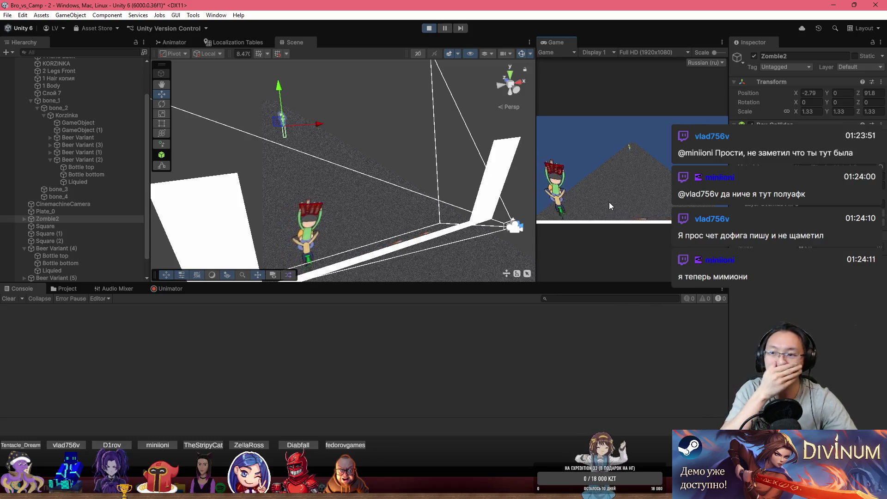
scroll(91, 239, "down", 2)
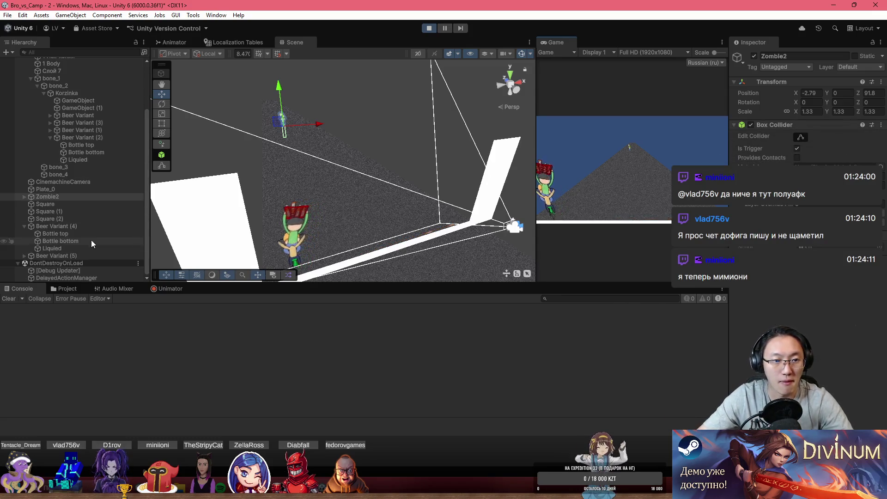
left_click(164, 239)
left_click_drag(164, 239, 217, 233)
scroll(217, 233, "up", 5)
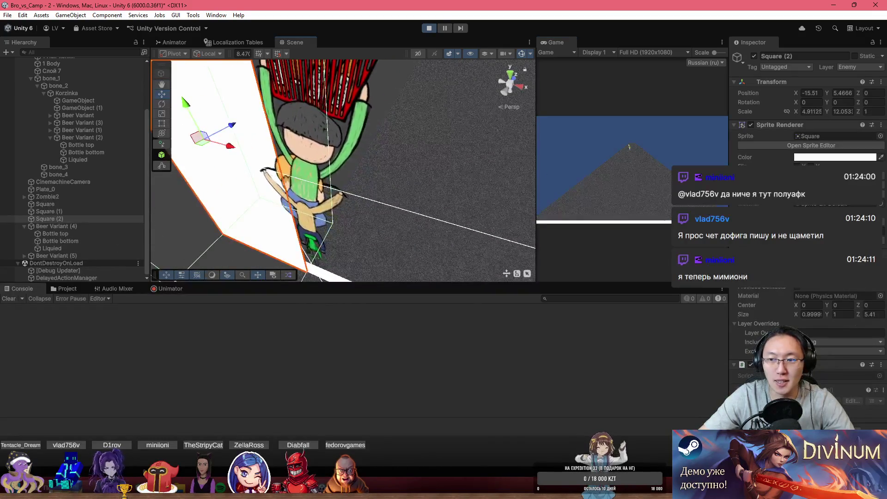
- Frame the player character and select Character 2 to inspect its settings
left_click(296, 190)
key("f")
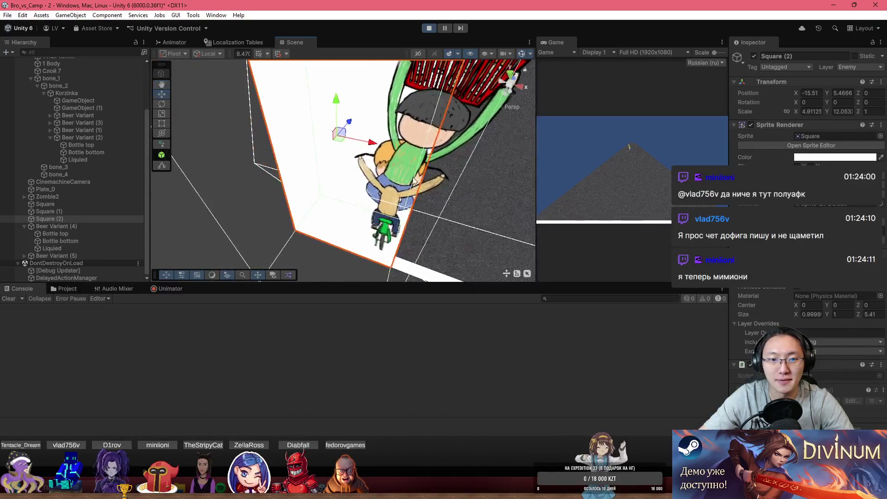
scroll(94, 97, "up", 2)
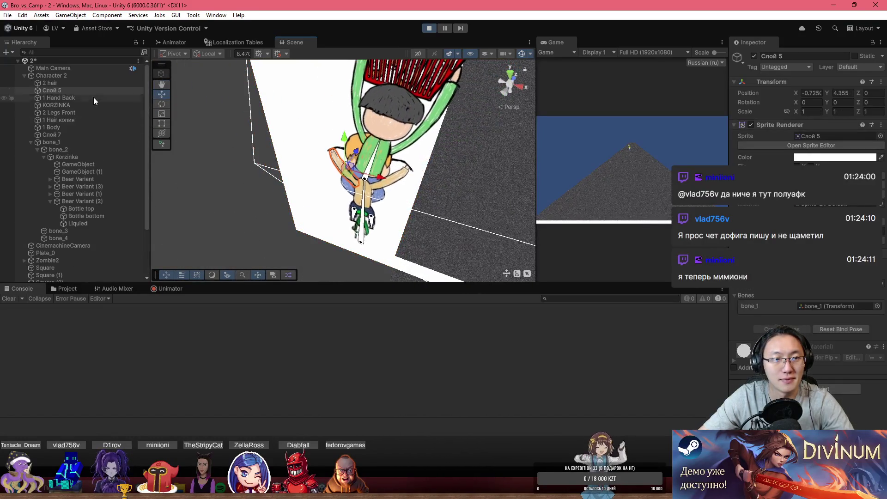
left_click(43, 74)
scroll(812, 247, "down", 8)
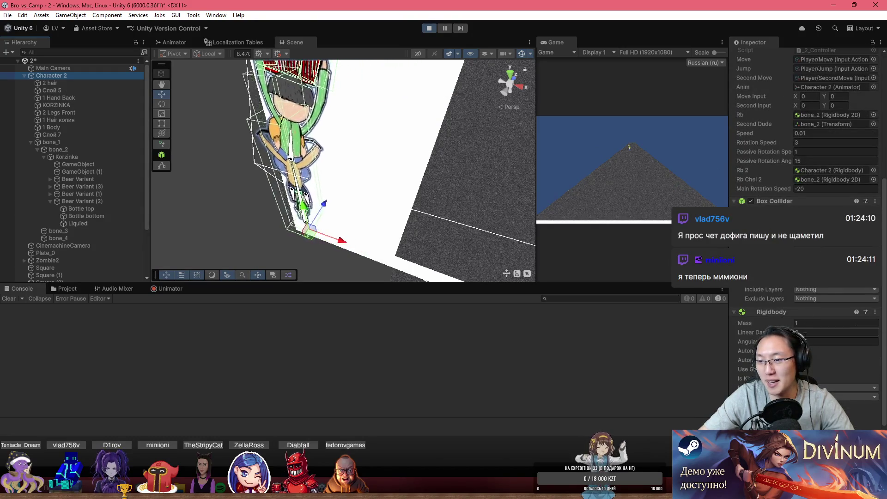
scroll(809, 329, "down", 2)
mouse_move(384, 163)
left_mouse_down()
mouse_move(420, 157)
mouse_move(408, 117)
left_mouse_up()
- Select the distant Zombie2 and orbit and frame the Scene view close on it
left_click(421, 116)
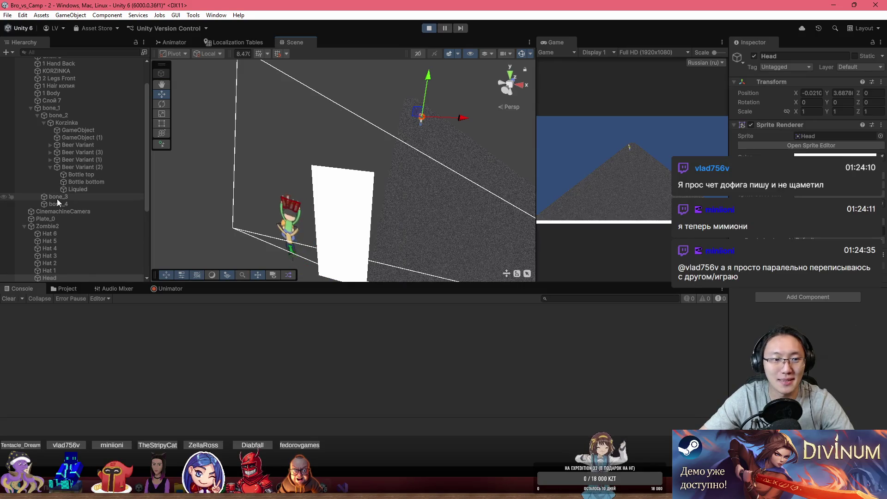
mouse_move(478, 125)
left_mouse_down()
mouse_move(412, 133)
mouse_move(449, 158)
mouse_move(417, 110)
left_mouse_up()
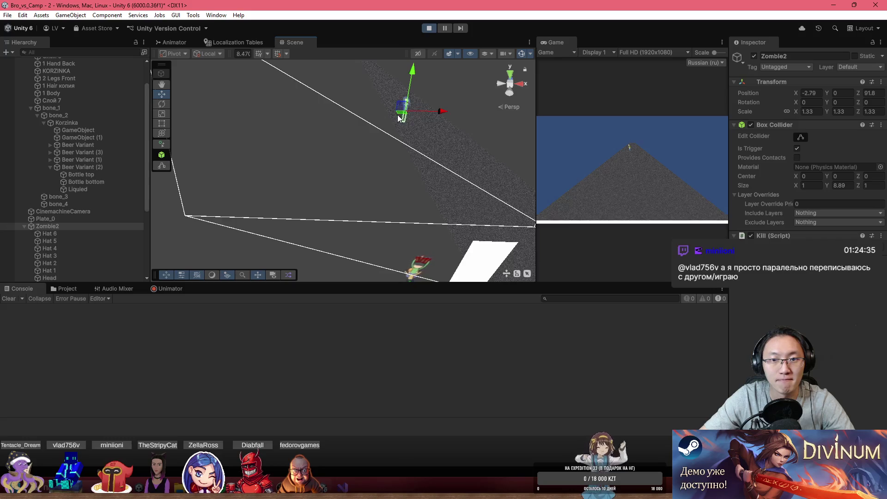
mouse_move(425, 199)
left_mouse_down()
mouse_move(465, 223)
mouse_move(517, 235)
mouse_move(403, 186)
left_mouse_up()
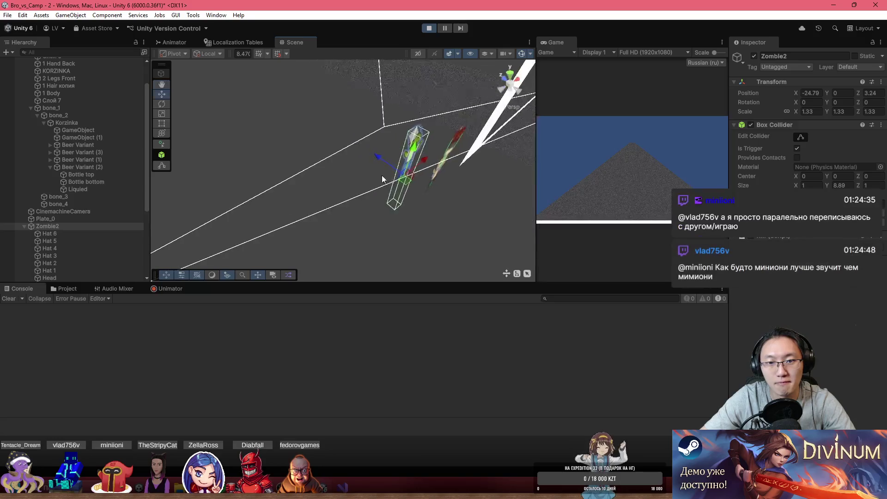
mouse_move(467, 222)
left_mouse_down()
mouse_move(481, 212)
mouse_move(439, 210)
mouse_move(379, 244)
mouse_move(319, 253)
mouse_move(232, 236)
mouse_move(240, 218)
mouse_move(361, 187)
left_mouse_up()
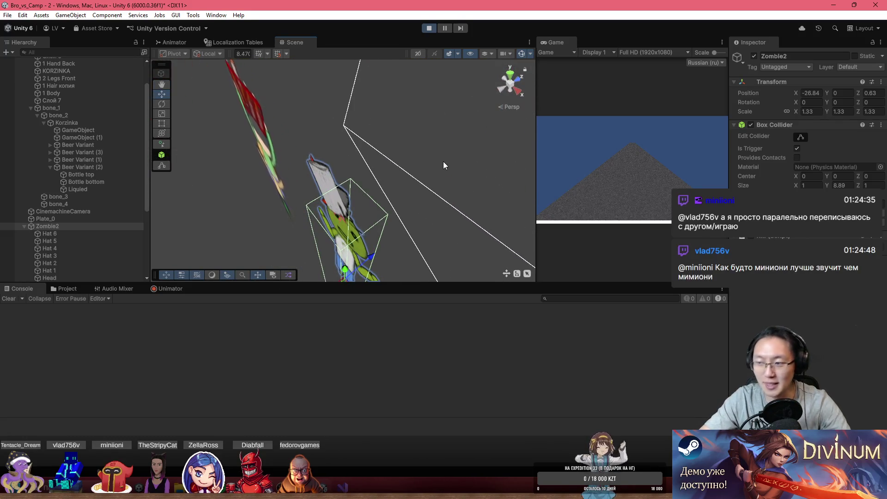
left_click_drag(362, 188, 531, 170)
key("f")
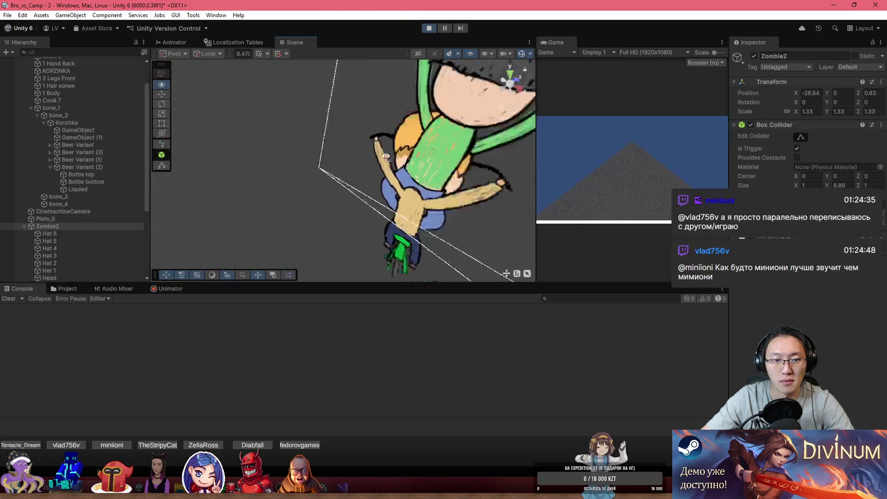
mouse_move(386, 156)
left_mouse_down()
mouse_move(564, 154)
mouse_move(416, 157)
left_mouse_up()
left_click_drag(392, 260, 315, 188)
- Move Zombie2 beside the player character and enable Provides Contacts on its Box Collider
right_click(314, 188)
left_click(332, 176)
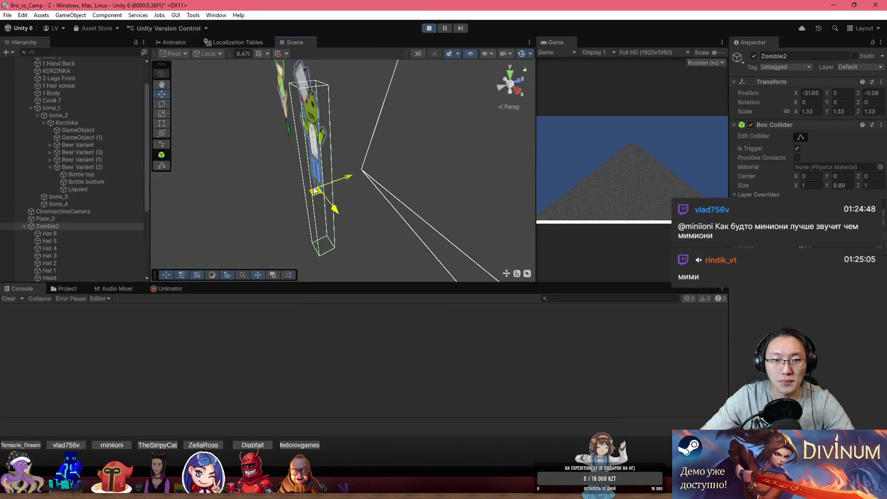
mouse_move(283, 113)
left_mouse_down()
mouse_move(289, 148)
mouse_move(273, 176)
mouse_move(351, 223)
mouse_move(348, 204)
mouse_move(272, 154)
mouse_move(369, 225)
mouse_move(304, 227)
mouse_move(465, 226)
mouse_move(17, 241)
mouse_move(282, 254)
mouse_move(553, 242)
mouse_move(377, 210)
left_mouse_up()
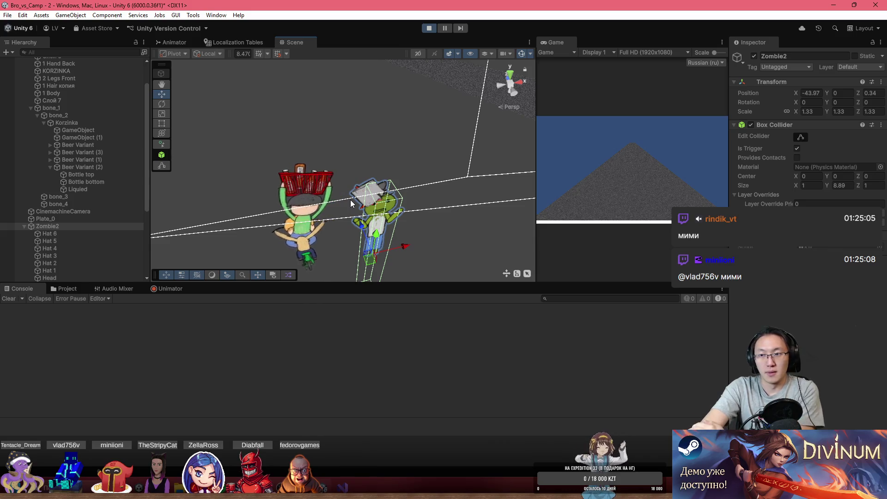
left_click(796, 157)
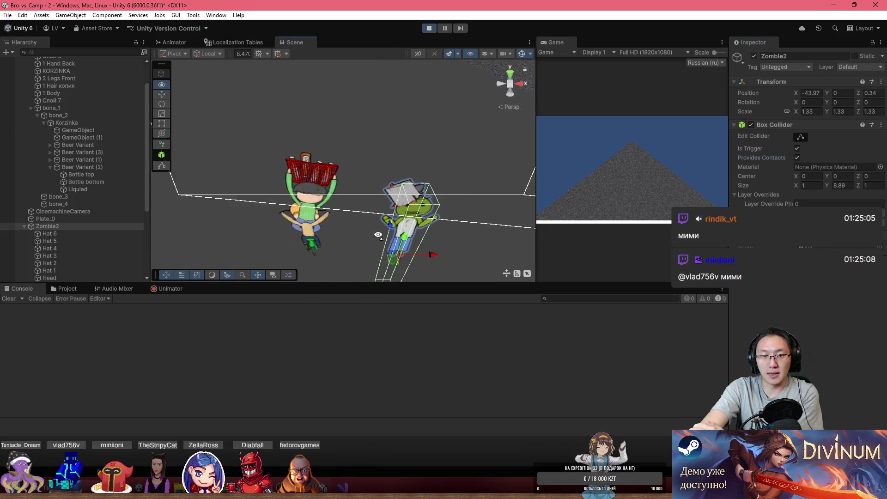
mouse_move(415, 251)
left_mouse_down()
mouse_move(347, 260)
mouse_move(272, 233)
mouse_move(286, 215)
mouse_move(278, 226)
left_mouse_up()
- Inspect the player's 2 hair, Head and 1 Body sprites, framing the hair up close
left_click(278, 210)
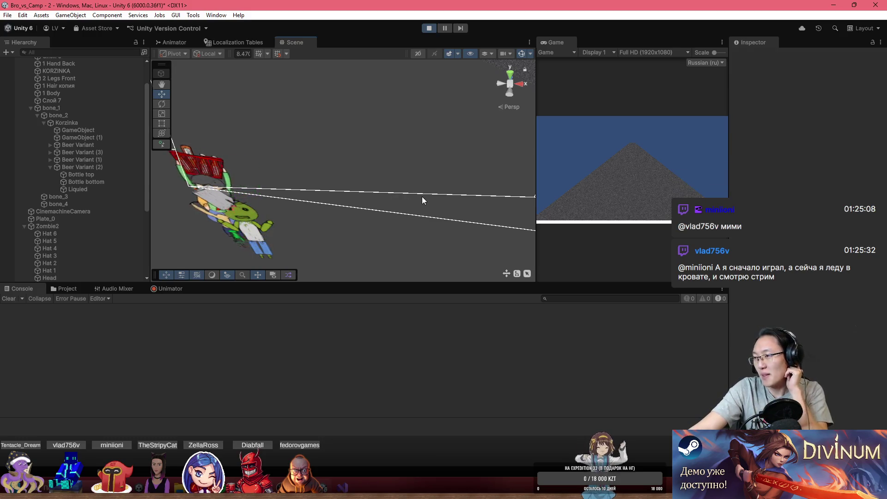
left_click_drag(370, 182, 307, 140)
left_click(307, 141)
key("f")
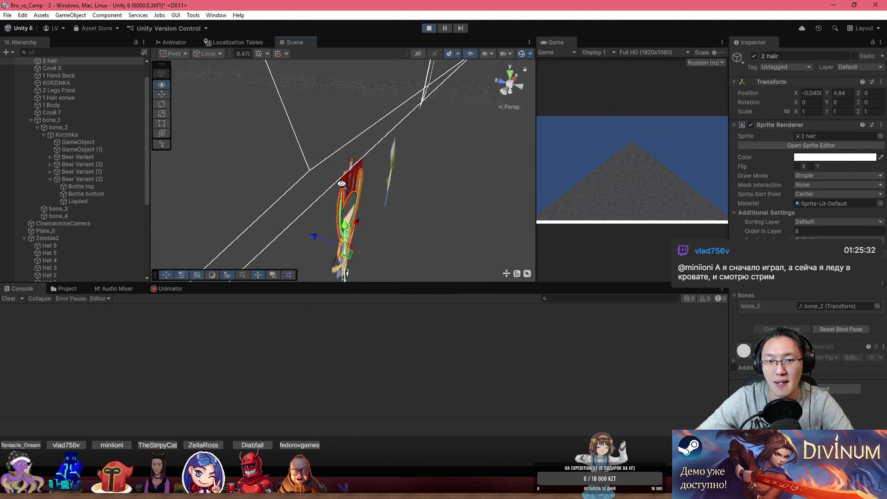
left_click(383, 178)
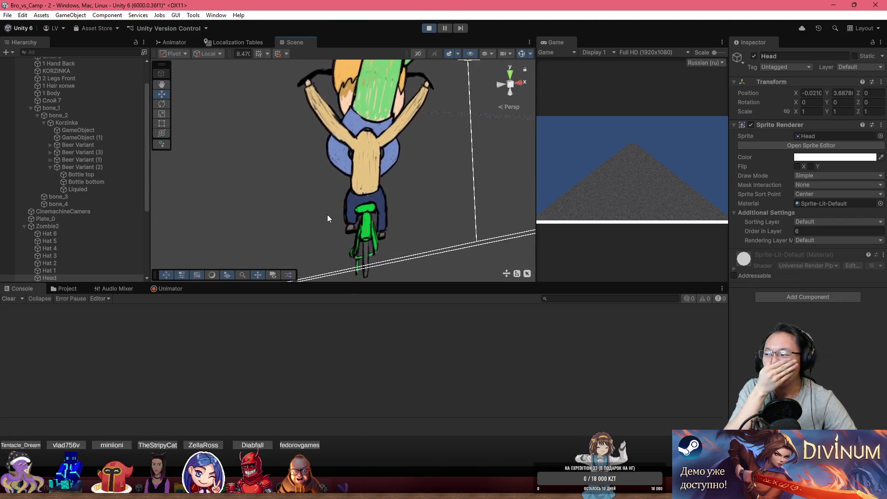
left_click(291, 189)
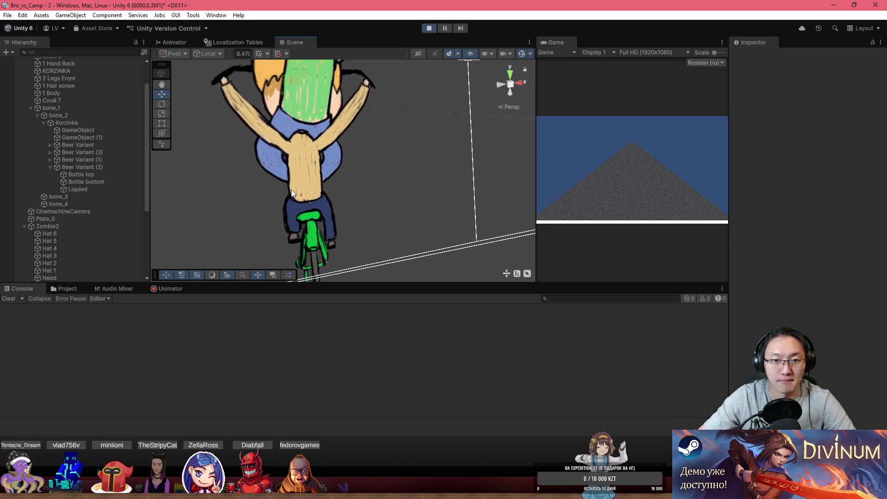
- Select Character 2 and scroll through its components while orbiting the running scene
scroll(54, 136, "up", 2)
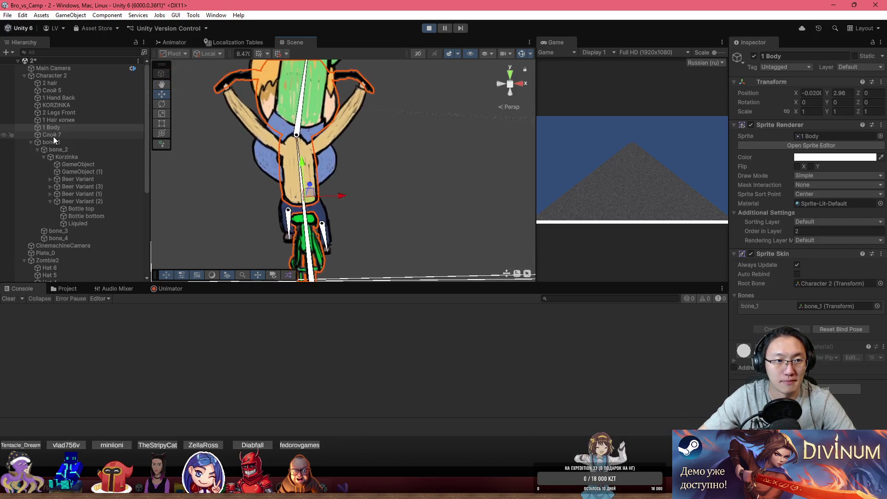
left_click(71, 76)
scroll(806, 208, "down", 3)
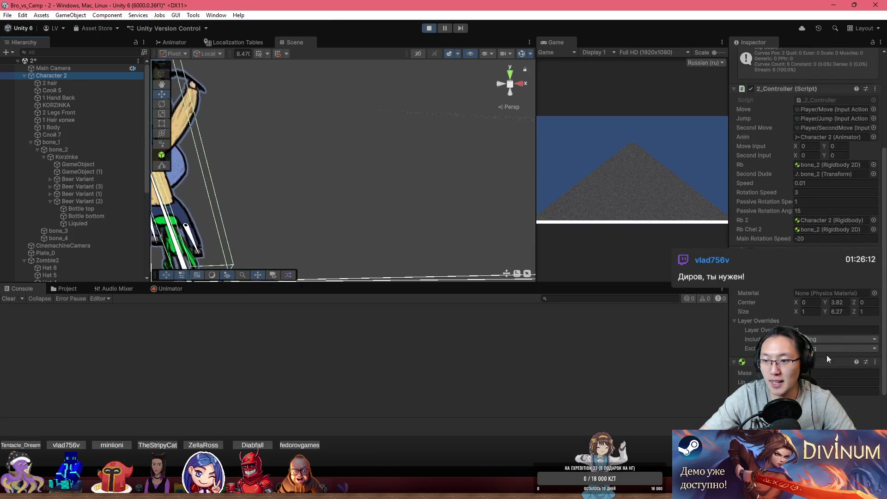
scroll(827, 358, "down", 3)
scroll(826, 358, "down", 1)
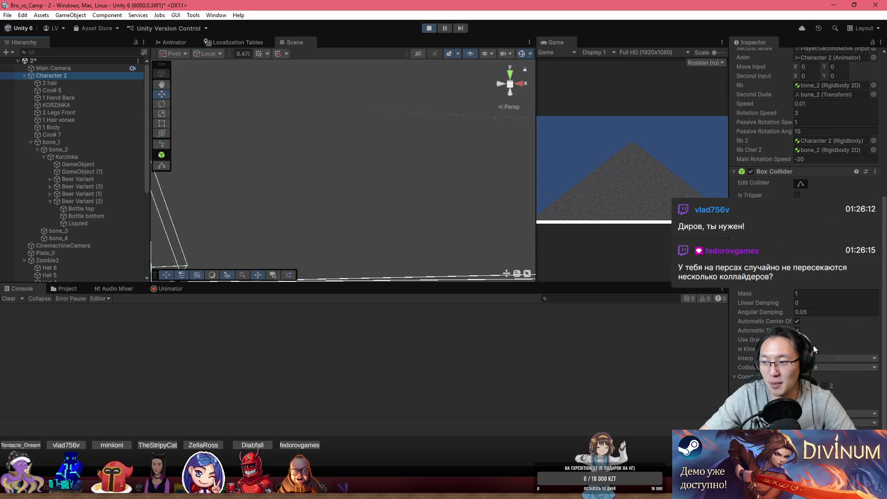
mouse_move(434, 188)
left_mouse_down()
mouse_move(405, 200)
mouse_move(592, 194)
mouse_move(535, 195)
left_mouse_up()
- Remove bone_1's Box Collider during play, then stop Play mode
left_click(92, 146)
mouse_move(181, 159)
left_mouse_down()
mouse_move(316, 220)
mouse_move(308, 224)
left_mouse_up()
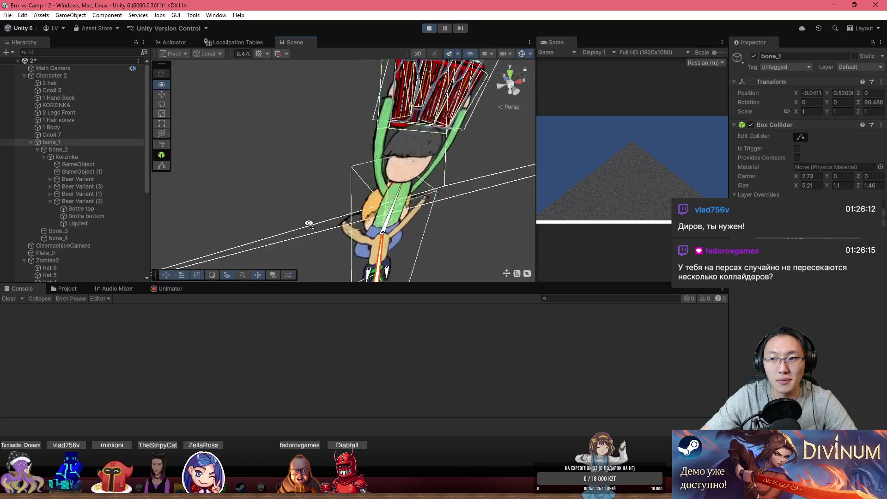
left_click(881, 124)
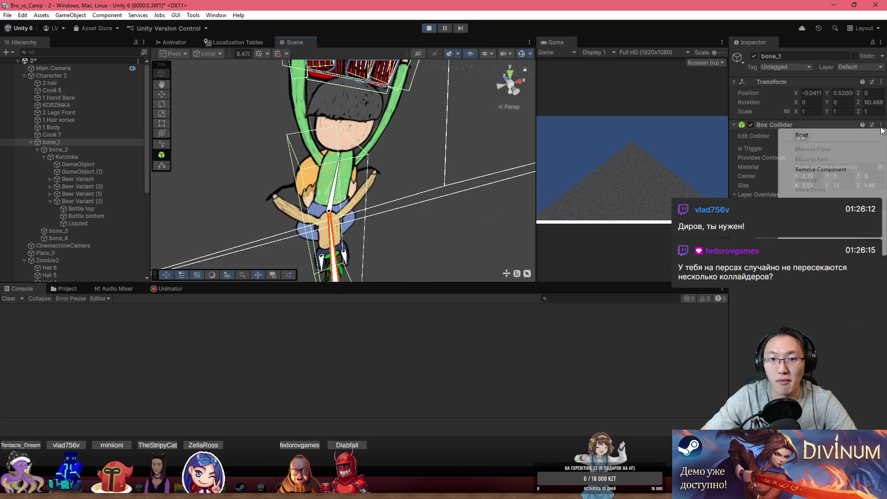
left_click(841, 173)
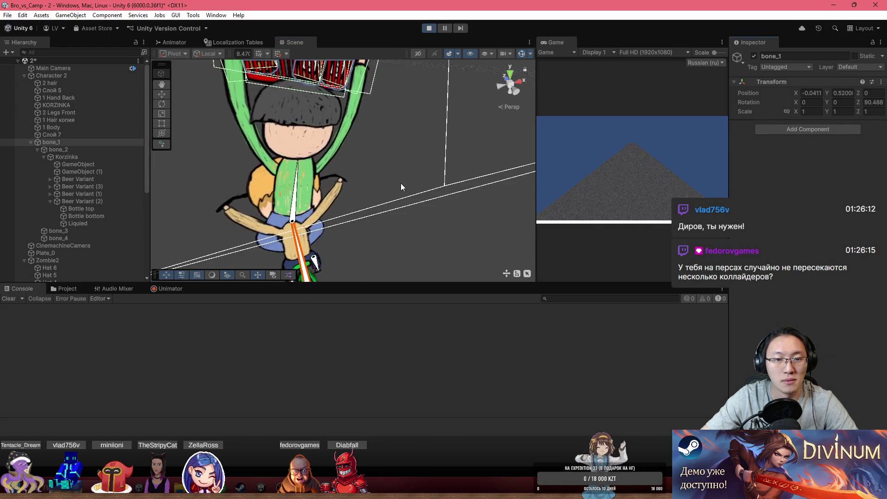
left_click(428, 29)
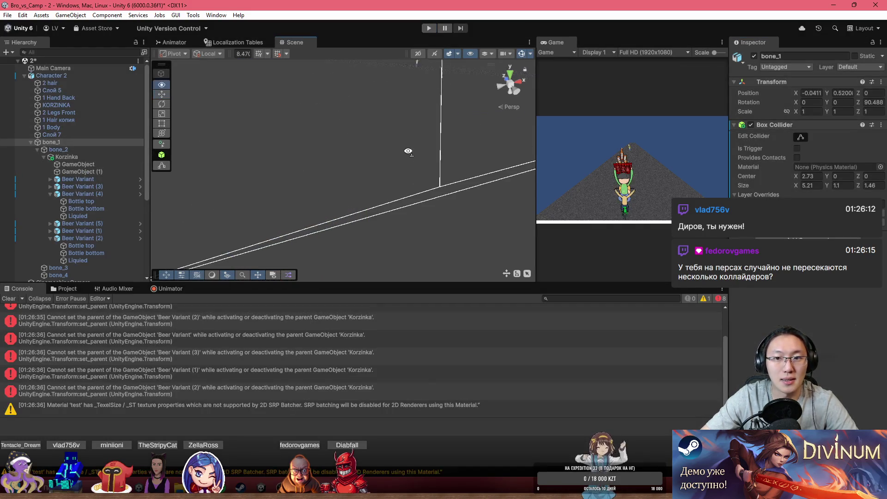
- Remove a collider component from Character 2 in the Inspector
left_click_drag(578, 139, 441, 158, "alt")
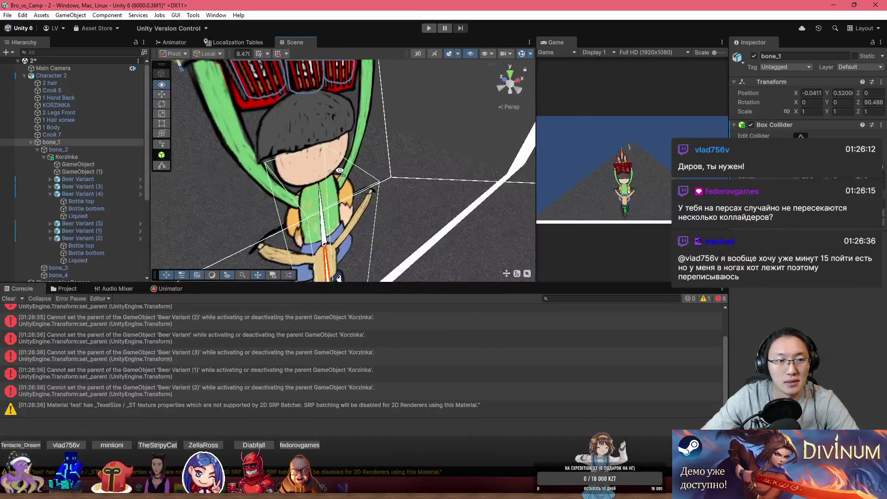
left_click(76, 75)
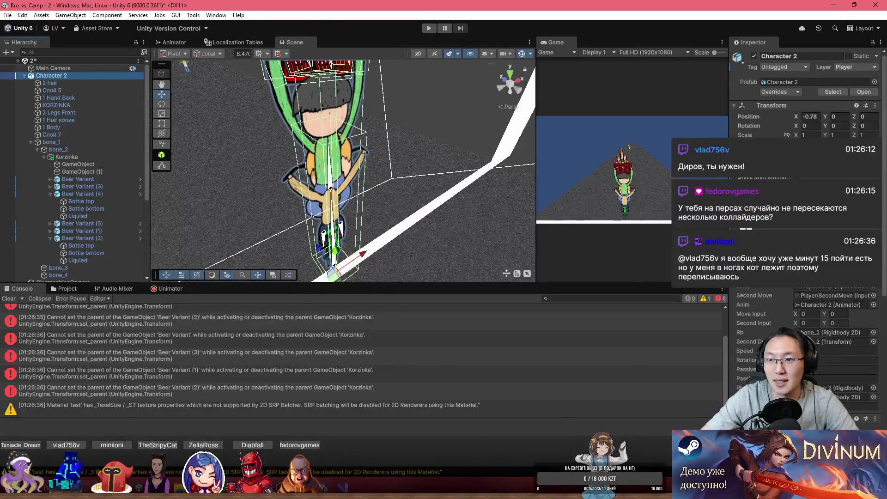
scroll(861, 291, "down", 5)
right_click(837, 283)
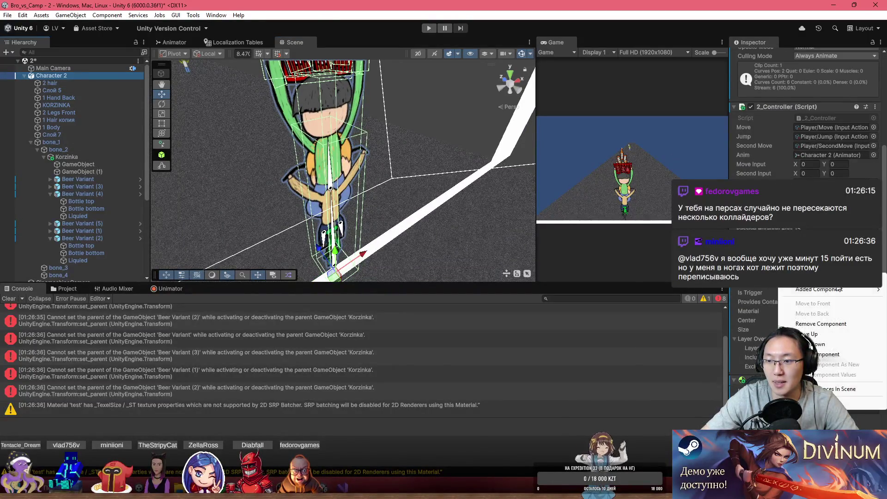
left_click(827, 323)
scroll(855, 81, "up", 3)
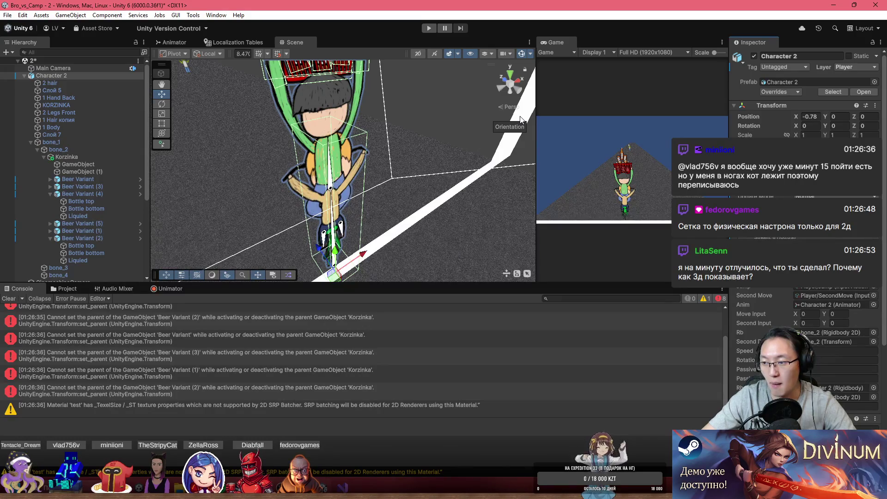
left_click_drag(420, 219, 331, 246)
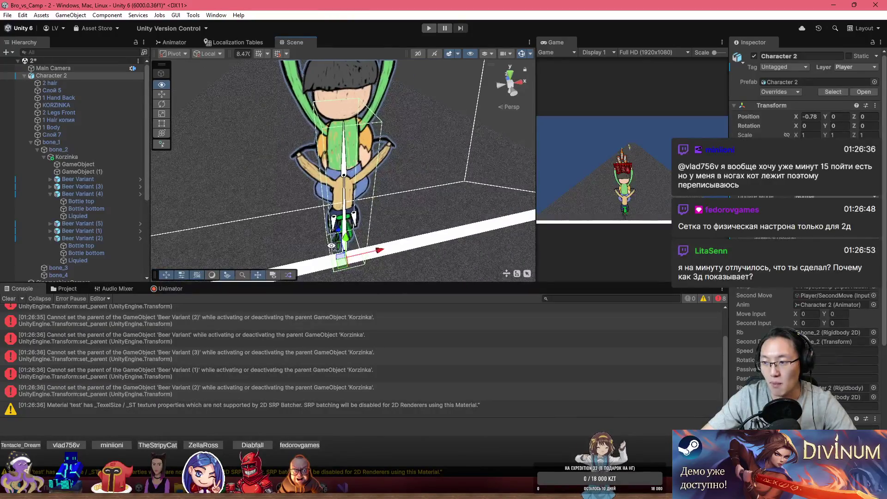
mouse_move(331, 246)
left_mouse_down()
mouse_move(323, 247)
mouse_move(373, 243)
mouse_move(333, 207)
left_mouse_up()
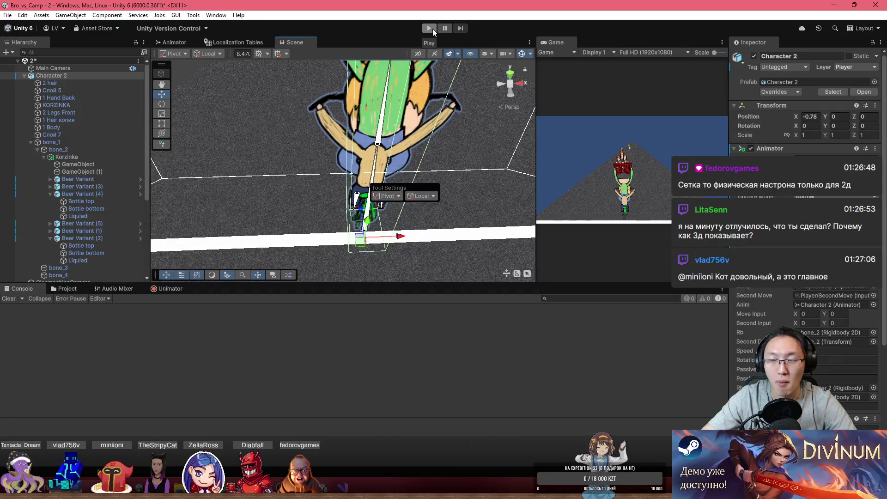
- Remove bone_1's Box Collider outside Play mode and recheck Character 2 and bone_1
left_click(90, 142)
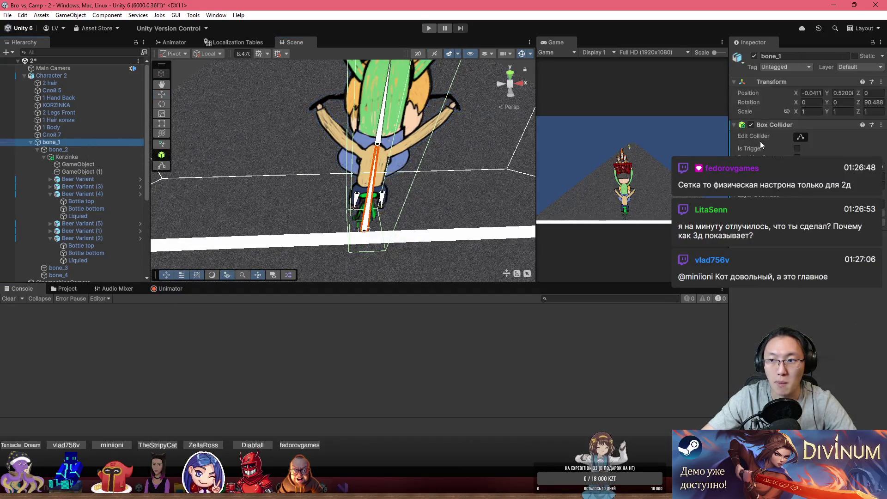
left_click(881, 125)
left_click(813, 144)
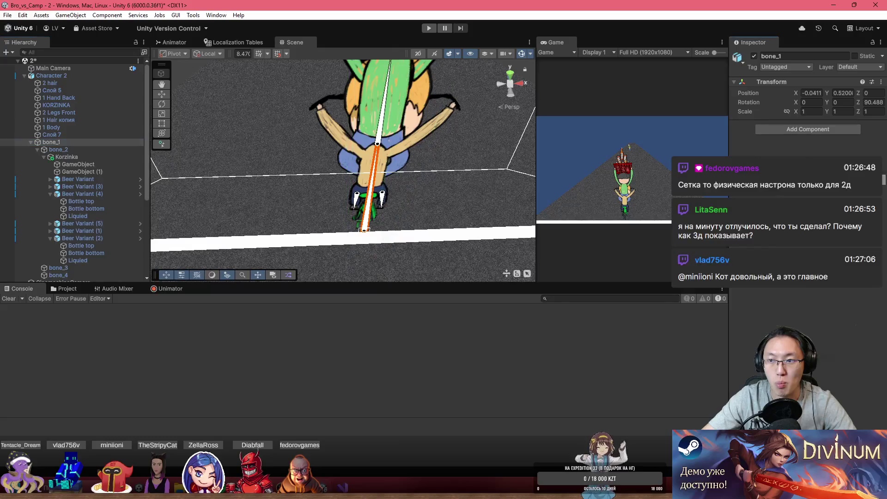
left_click(287, 151)
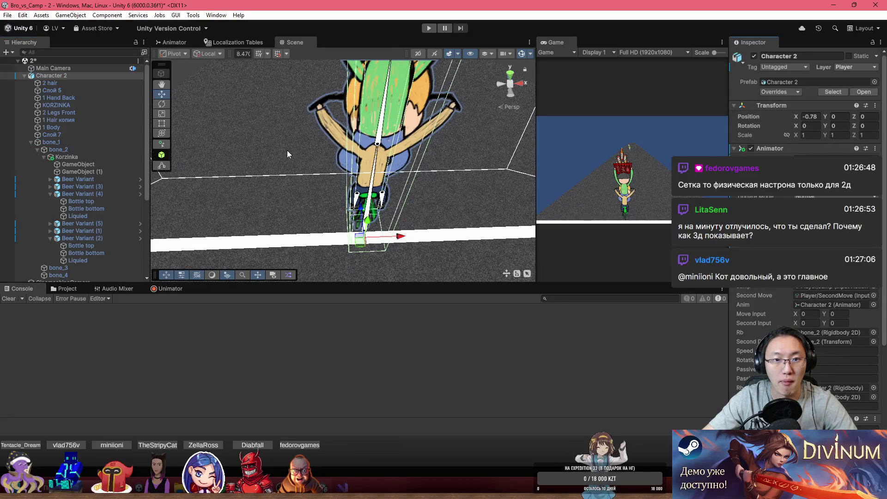
left_click(100, 143)
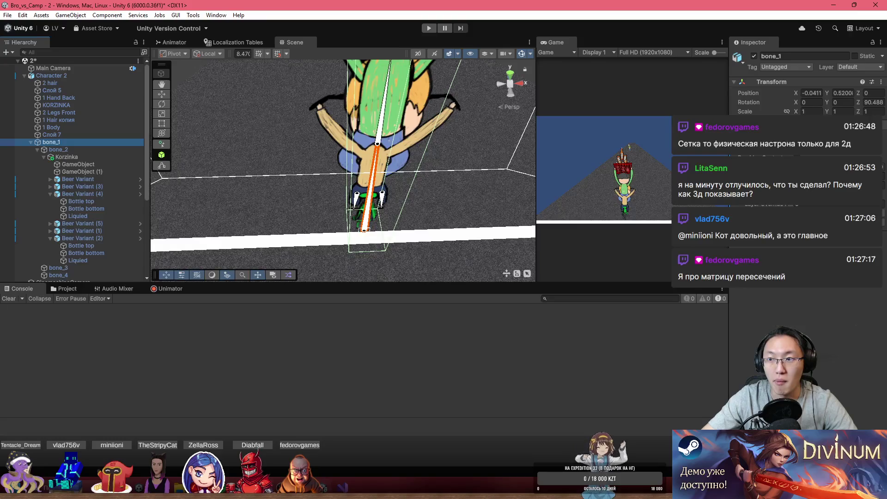
right_click(882, 131)
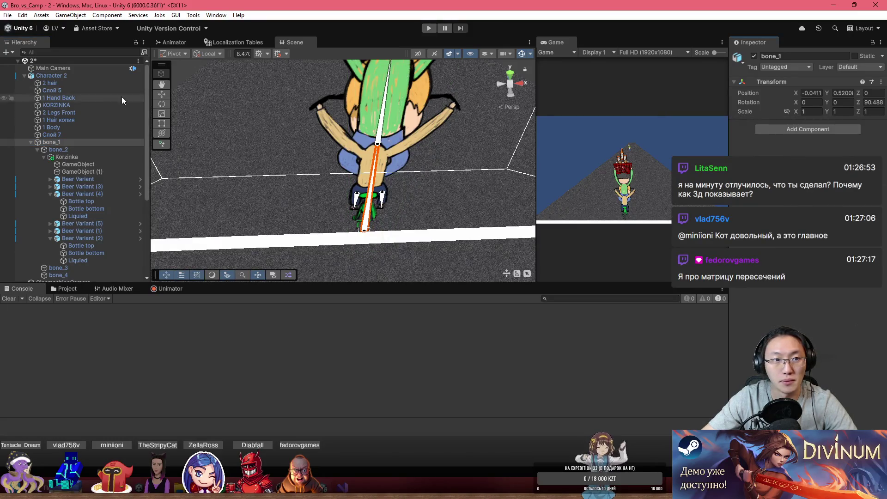
left_click(99, 76)
- Start the game with Ctrl+P, select the Square (2) obstacle, and open its Kill script
key("ctrl+p")
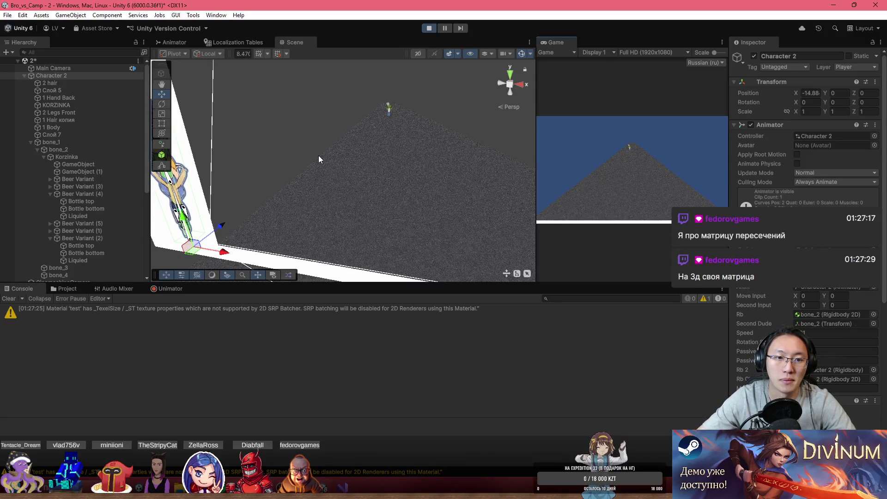
key("q")
mouse_move(318, 154)
left_mouse_down()
mouse_move(378, 162)
mouse_move(332, 164)
mouse_move(469, 206)
mouse_move(623, 196)
mouse_move(771, 212)
mouse_move(730, 209)
mouse_move(702, 193)
left_mouse_up()
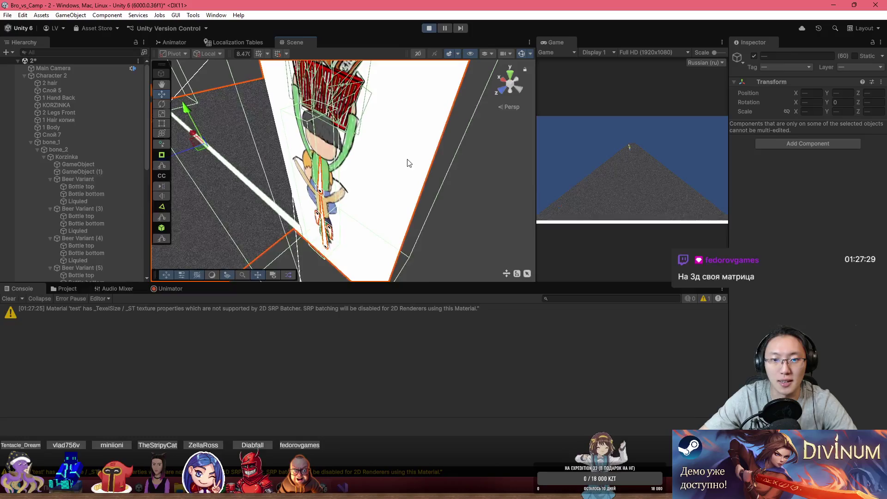
left_click(680, 182)
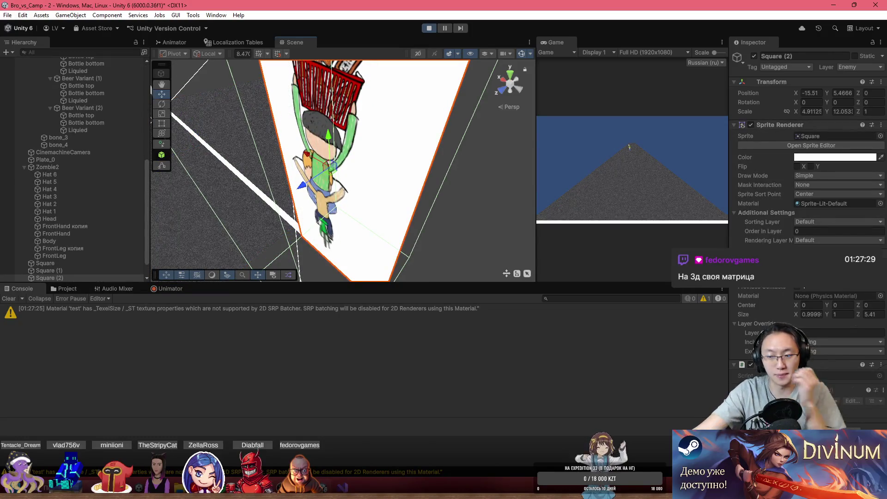
double_click(860, 378)
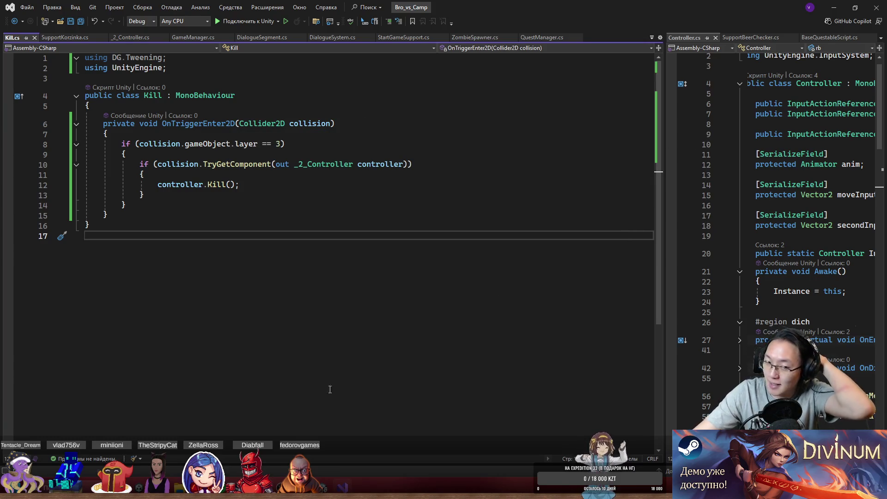
- Add an OnTriggerEnter method to Kill.cs via IntelliSense below the 2D trigger handler
mouse_move(281, 491)
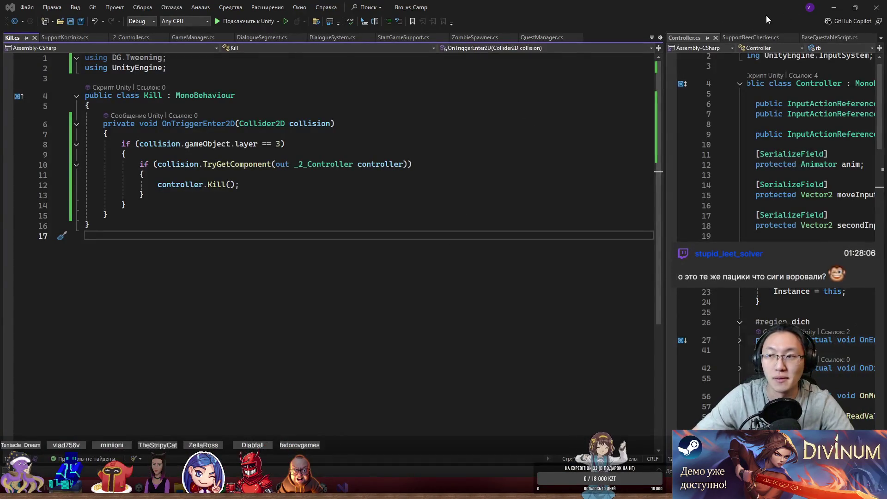
left_click(832, 7)
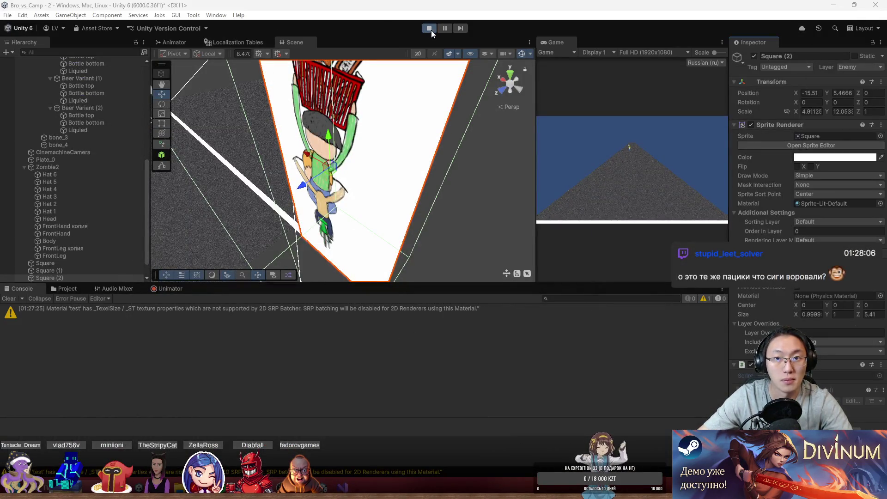
key("alt+Tab")
key("Up")
key("Up")
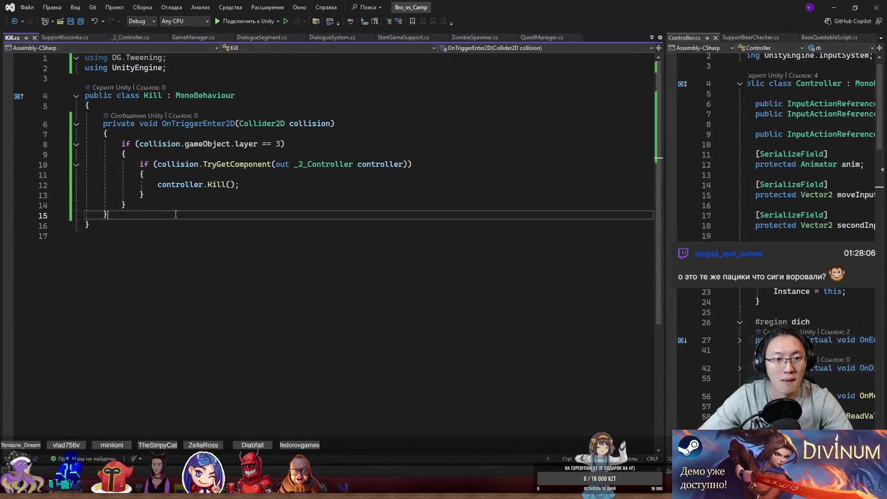
key("Return")
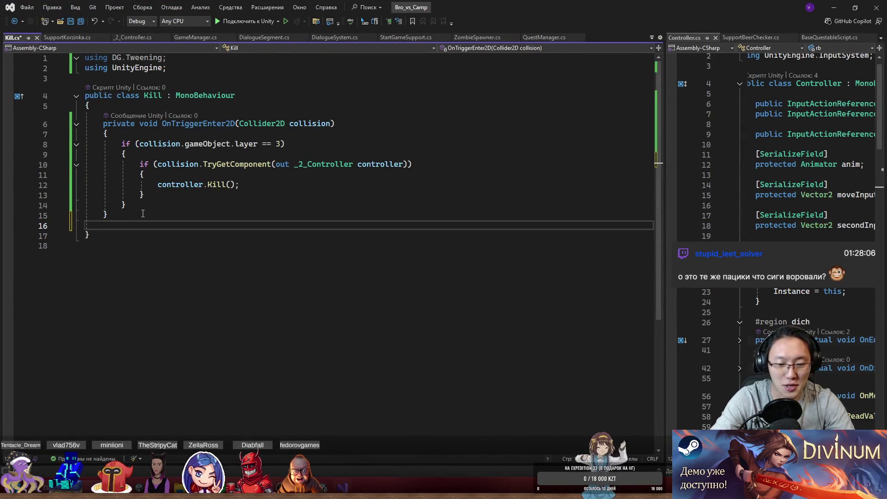
type("T")
key("BackSpace")
type("OnT")
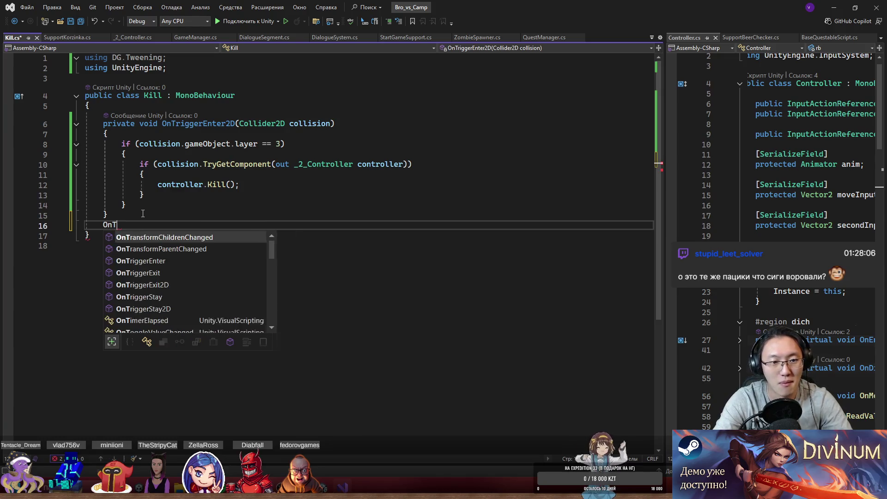
type("rigge")
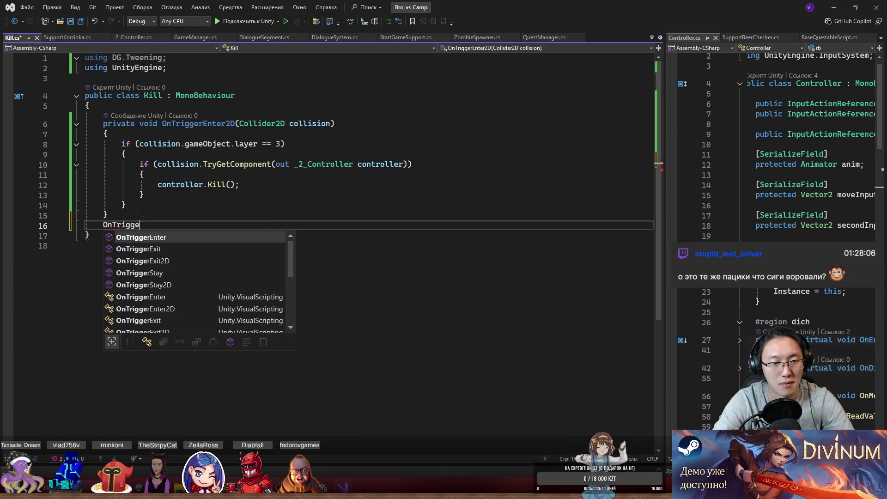
key("Return")
- Move the if-blocks into OnTriggerEnter and delete the old OnTriggerEnter2D method
mouse_move(129, 202)
left_mouse_down()
mouse_move(138, 164)
mouse_move(91, 106)
left_mouse_up()
key("Delete")
left_click(159, 194)
type("if (collision.gameObject.layer == 3)         {             if (collision.TryGetComponent(out _2_Controller controller))             {                 controller.Kill();             }         }")
key("Delete")
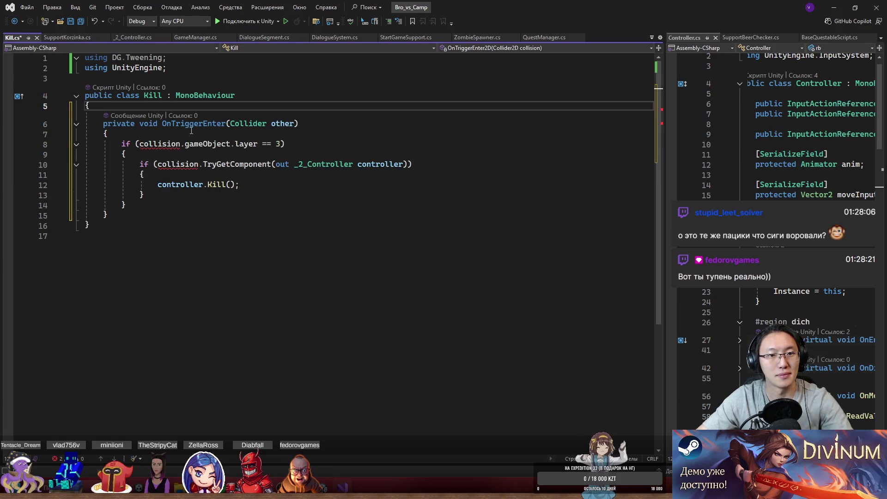
- Replace 'collision' with 'other' in the checks and save Kill.cs
double_click(286, 124)
key("ctrl+c")
double_click(159, 144)
key("ctrl+v")
double_click(180, 164)
key("ctrl+v")
key("ctrl+s")
left_click(834, 7)
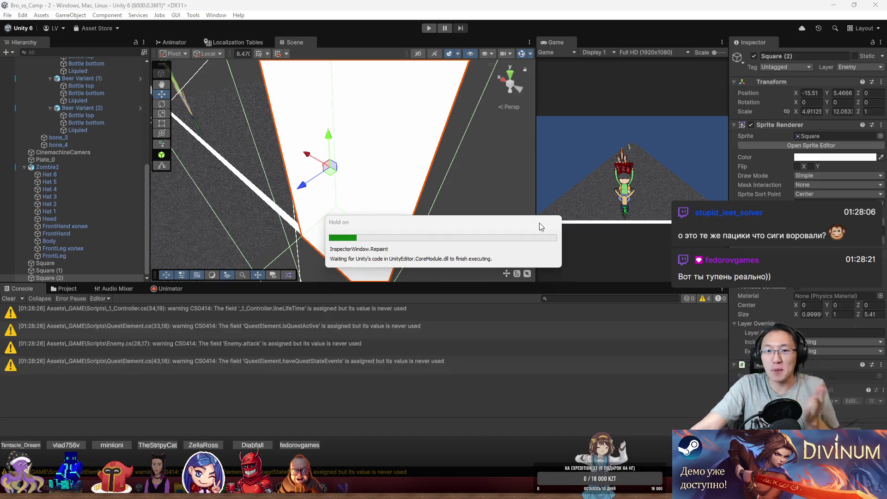
- Run the game with the recompiled Kill script, toggle the maximized Game view, then stop and select Zombie2
left_click(428, 29)
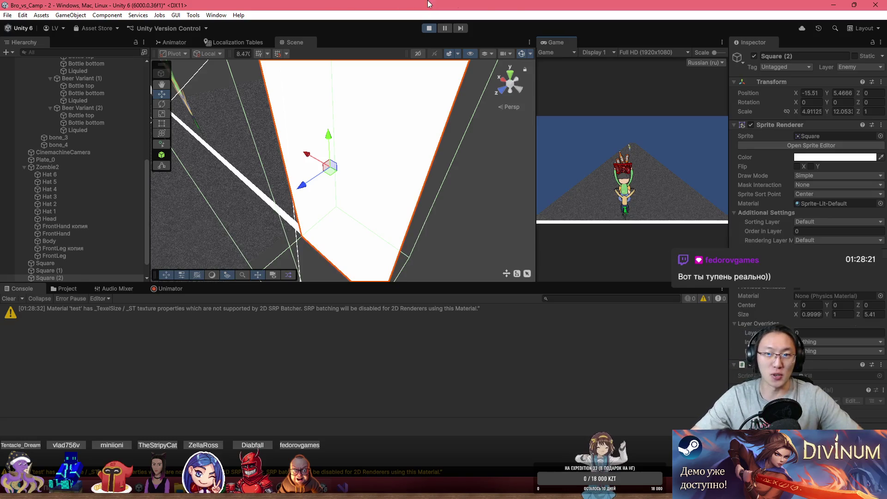
double_click(561, 41)
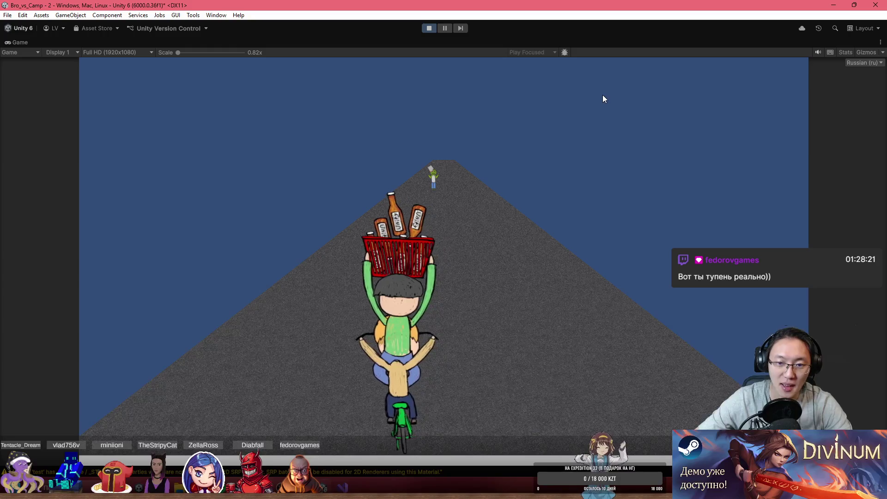
double_click(404, 42)
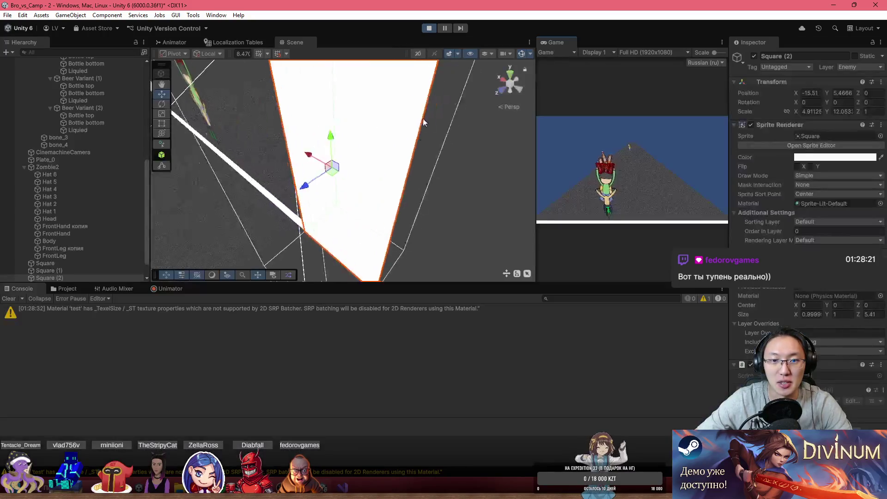
mouse_move(432, 162)
left_mouse_down()
mouse_move(323, 127)
mouse_move(397, 147)
left_mouse_up()
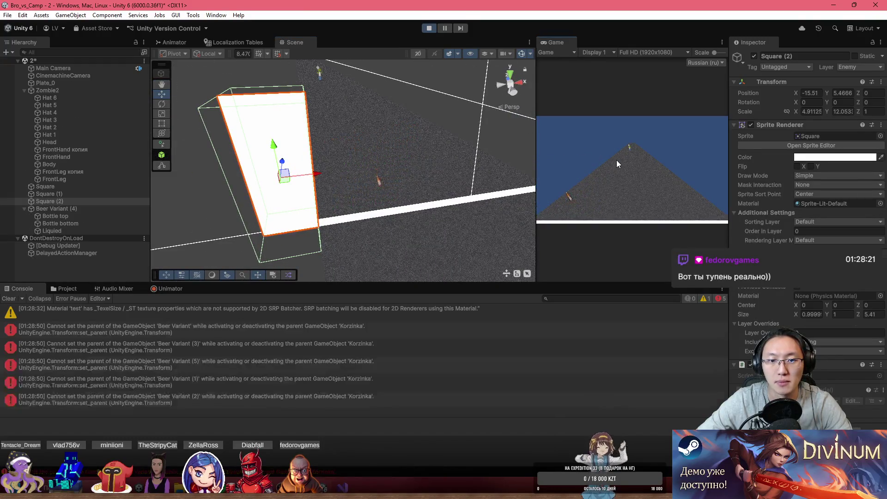
left_click(428, 28)
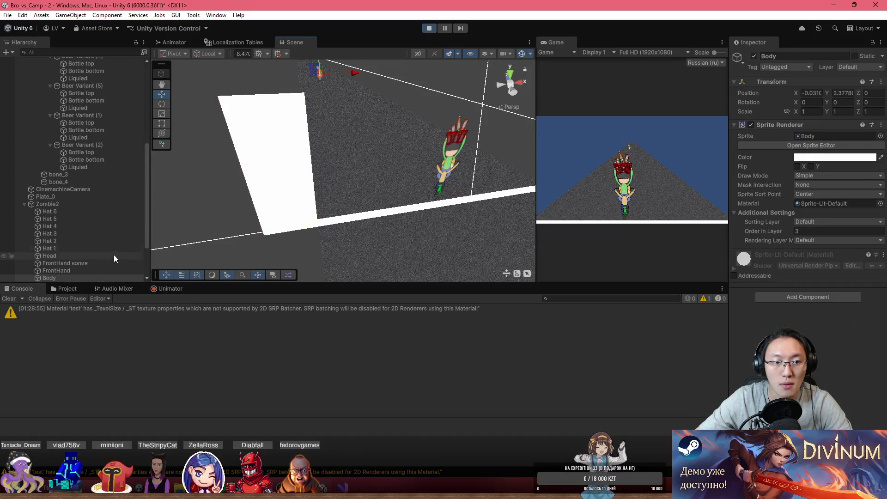
left_click(95, 203)
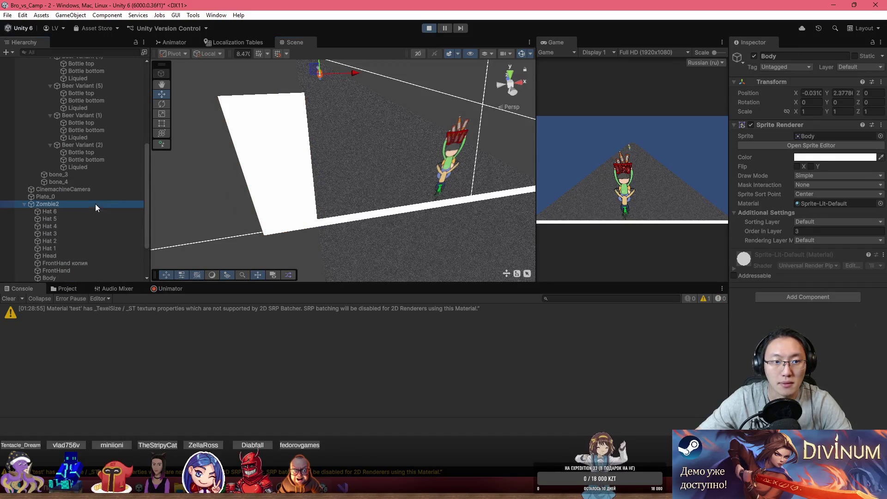
- Orbit the Scene view around Zombie2 during the run, then stop the game
mouse_move(333, 99)
left_mouse_down()
mouse_move(348, 101)
mouse_move(372, 147)
mouse_move(396, 157)
mouse_move(233, 127)
mouse_move(370, 191)
left_mouse_up()
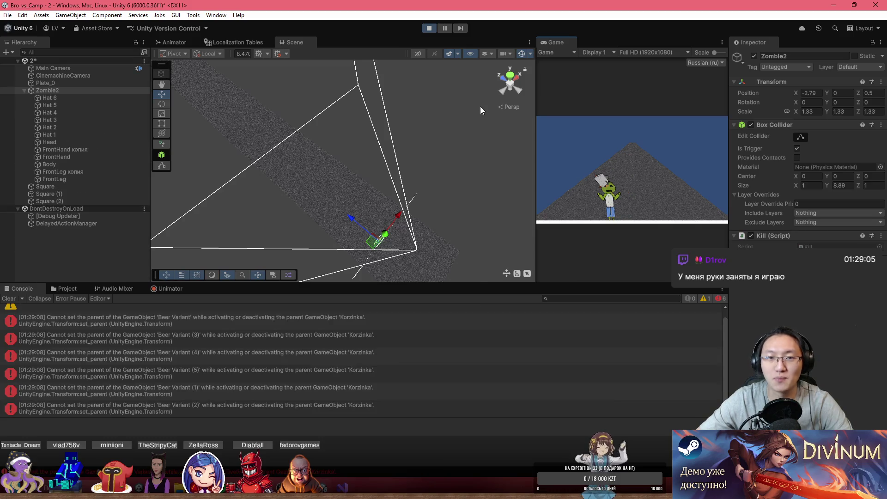
left_click(429, 29)
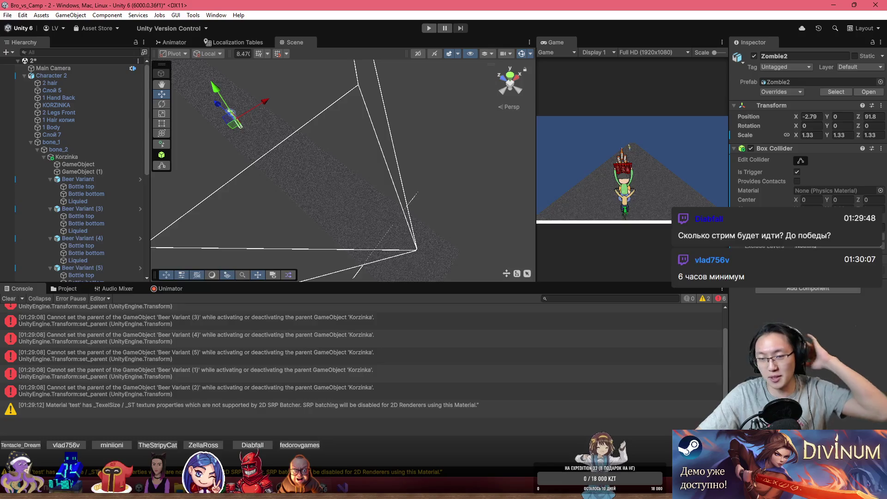
- Orbit around the zombie and select Zombie2 itself rather than its Hat 6
left_click_drag(507, 197, 466, 154)
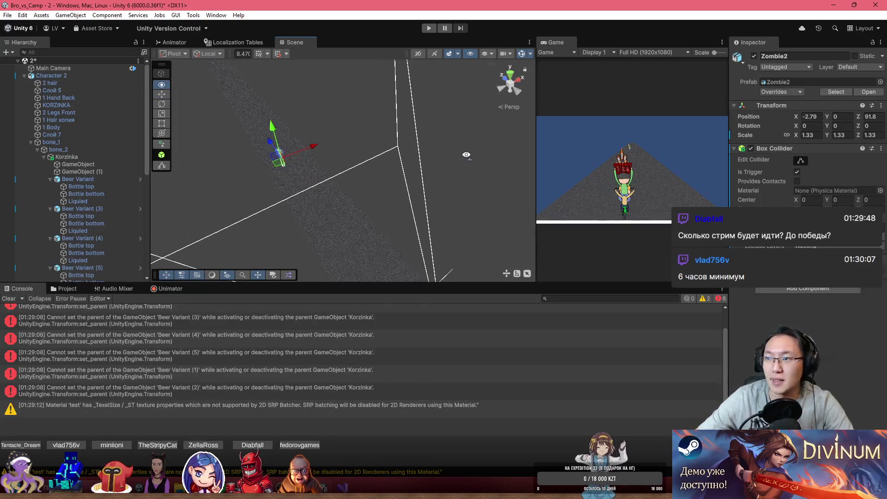
left_click_drag(523, 172, 495, 140)
mouse_move(367, 157)
left_mouse_down()
mouse_move(332, 111)
mouse_move(360, 83)
mouse_move(676, 68)
mouse_move(675, 38)
mouse_move(589, 29)
left_mouse_up()
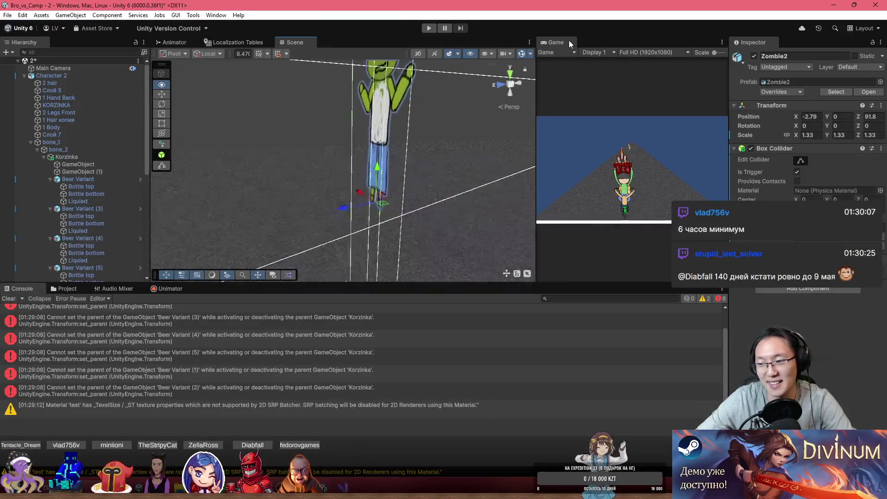
mouse_move(323, 148)
left_mouse_down()
mouse_move(354, 134)
mouse_move(396, 239)
left_mouse_up()
right_click(396, 239)
left_click(368, 214)
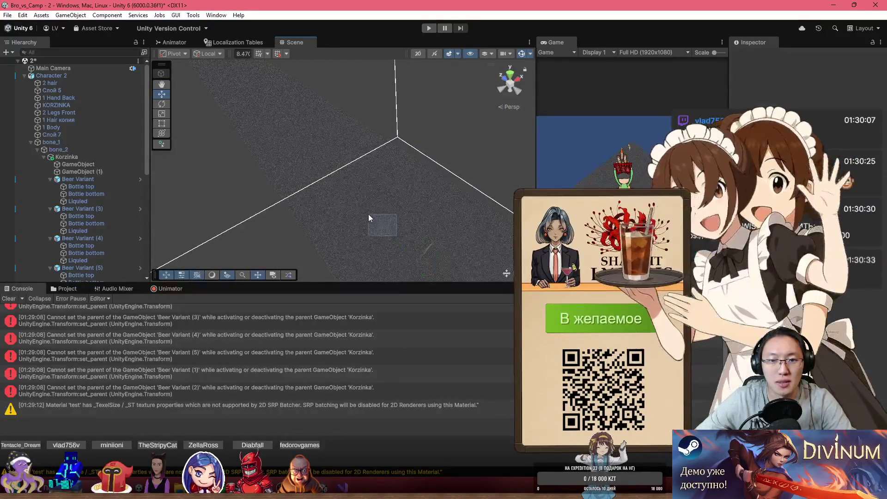
left_click(427, 250)
mouse_move(429, 251)
left_mouse_down()
mouse_move(393, 215)
mouse_move(397, 206)
mouse_move(403, 221)
mouse_move(362, 239)
mouse_move(194, 152)
mouse_move(46, 107)
mouse_move(185, 153)
mouse_move(152, 139)
left_mouse_up()
left_click(394, 216)
- Drag Zombie2 along the Z axis down the road until Position Z reads 437.7
left_click_drag(583, 224, 323, 138)
key("f")
mouse_move(277, 116)
left_mouse_down()
mouse_move(239, 94)
mouse_move(417, 215)
mouse_move(303, 184)
mouse_move(342, 220)
mouse_move(363, 200)
mouse_move(223, 177)
mouse_move(179, 99)
mouse_move(219, 121)
mouse_move(391, 142)
mouse_move(497, 115)
mouse_move(469, 121)
mouse_move(474, 87)
mouse_move(398, 169)
left_mouse_up()
left_click_drag(343, 207, 287, 260)
left_click_drag(322, 217, 286, 221)
left_click_drag(360, 182, 347, 203)
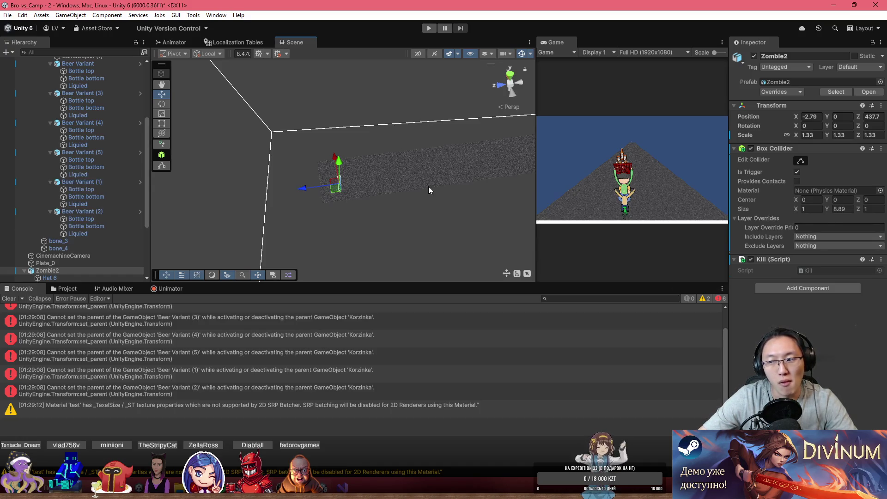
mouse_move(428, 186)
left_mouse_down()
mouse_move(440, 201)
mouse_move(390, 165)
mouse_move(491, 138)
mouse_move(469, 180)
mouse_move(414, 203)
mouse_move(426, 163)
mouse_move(406, 109)
mouse_move(264, 106)
mouse_move(396, 139)
mouse_move(362, 155)
mouse_move(387, 156)
left_mouse_up()
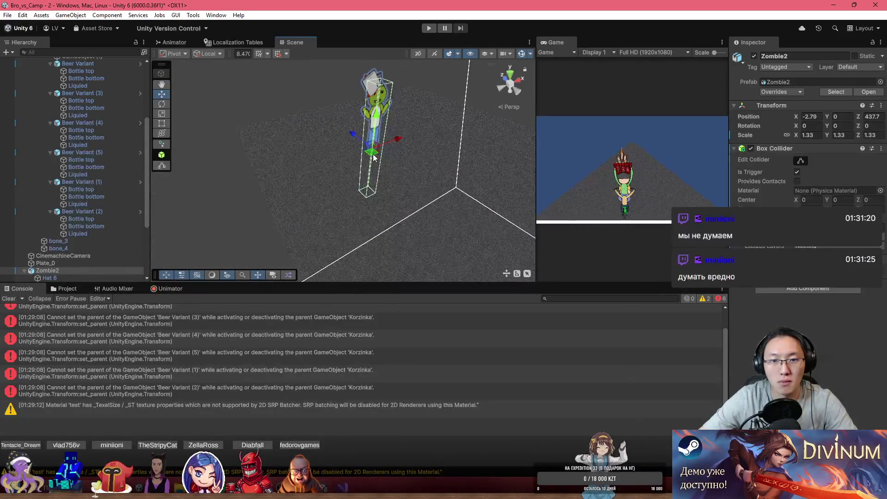
scroll(68, 258, "up", 5)
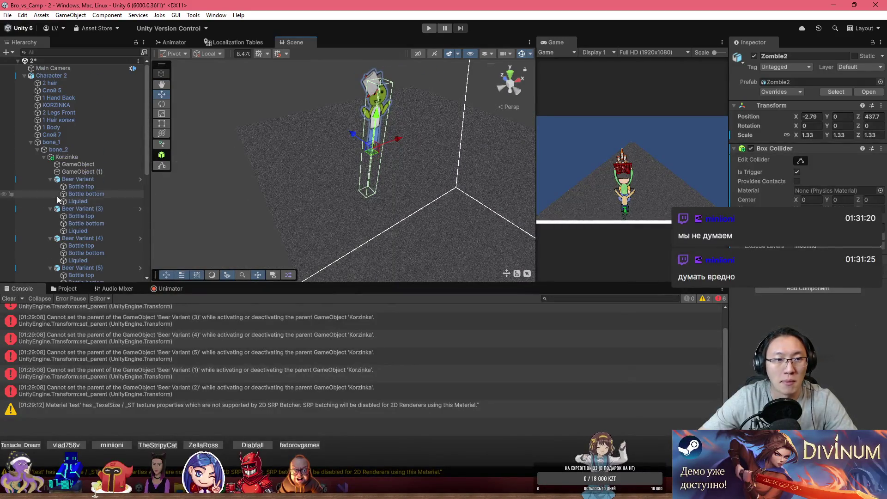
- Create a new empty GameObject named Dvigatel in the Hierarchy
left_click(25, 76)
left_click(6, 52)
left_click(69, 63)
type("Dvig")
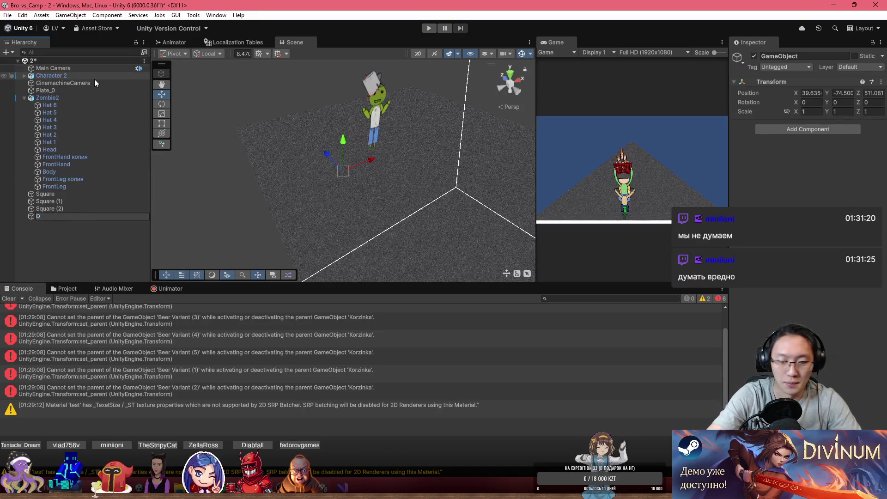
type("atel")
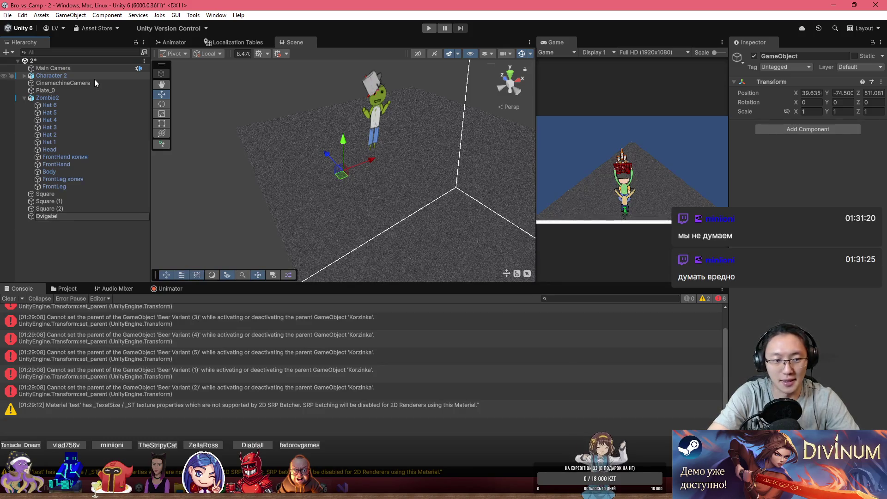
key("Return")
- Place Dvigatel below Main Camera, nest Zombie2 inside it, and clear the console
left_click_drag(74, 215, 67, 76)
left_click_drag(47, 105, 46, 76)
left_click(47, 75)
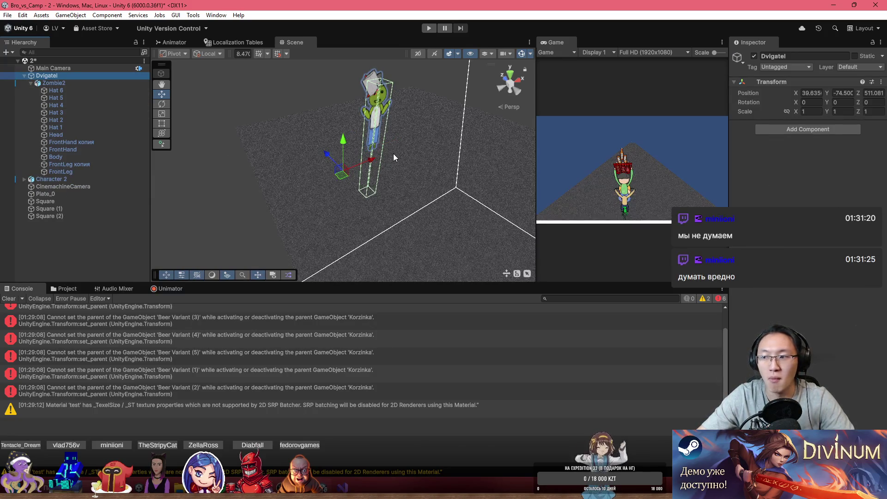
scroll(396, 151, "down", 4)
left_click_drag(349, 167, 338, 166)
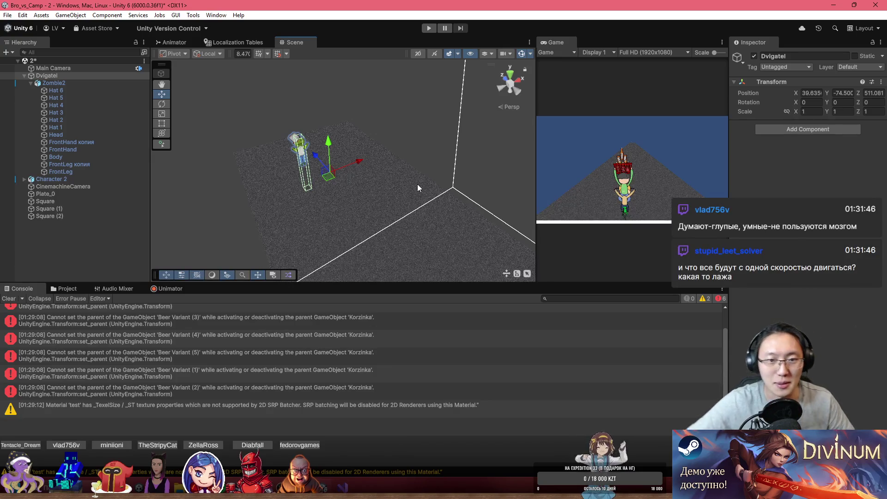
mouse_move(370, 178)
left_mouse_down()
mouse_move(376, 184)
mouse_move(362, 188)
mouse_move(431, 174)
mouse_move(523, 175)
mouse_move(325, 197)
left_mouse_up()
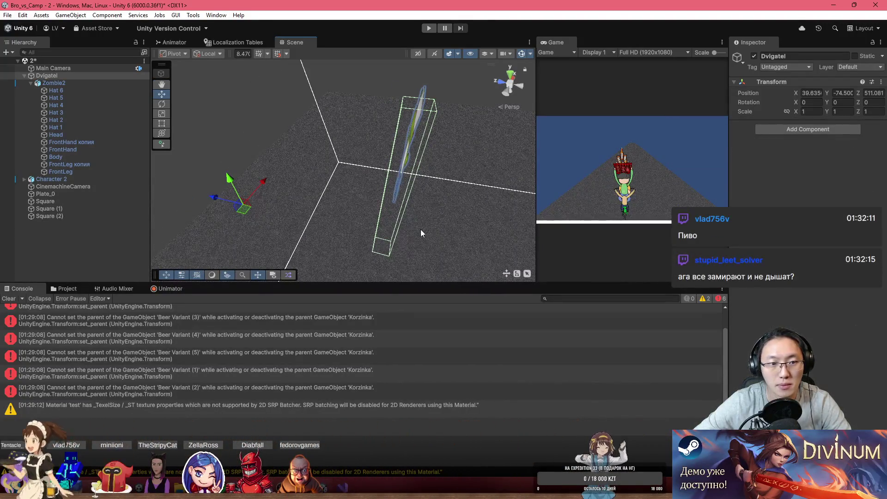
left_click(12, 301)
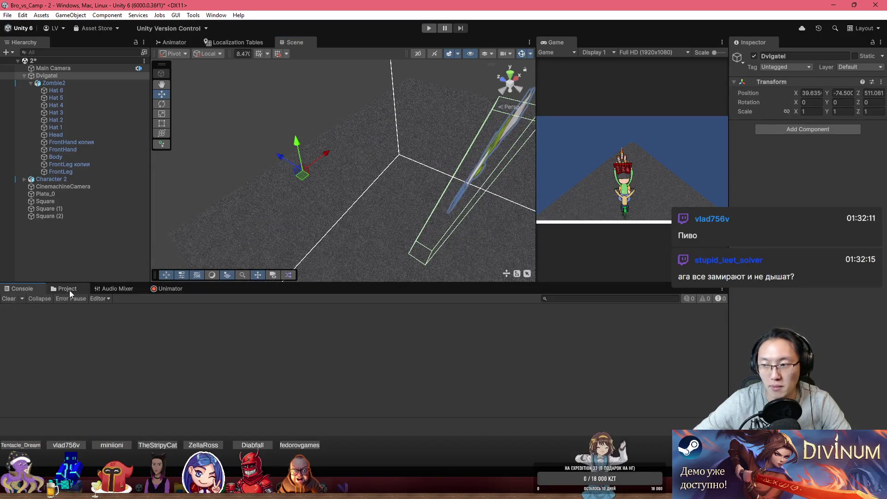
- Create a new MonoBehaviour script named SupportEngine in _GAME/Scripts/Support
left_click(69, 290)
mouse_move(286, 171)
left_mouse_down()
mouse_move(308, 158)
mouse_move(297, 173)
mouse_move(434, 176)
left_mouse_up()
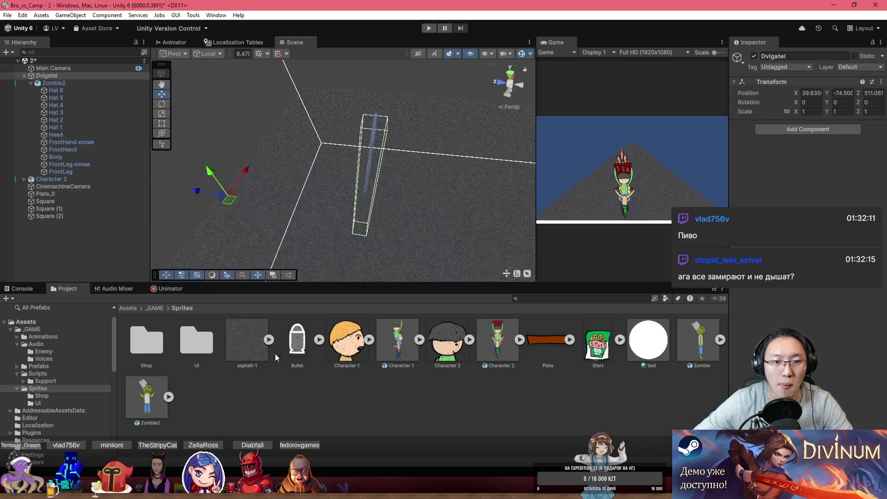
left_click(155, 308)
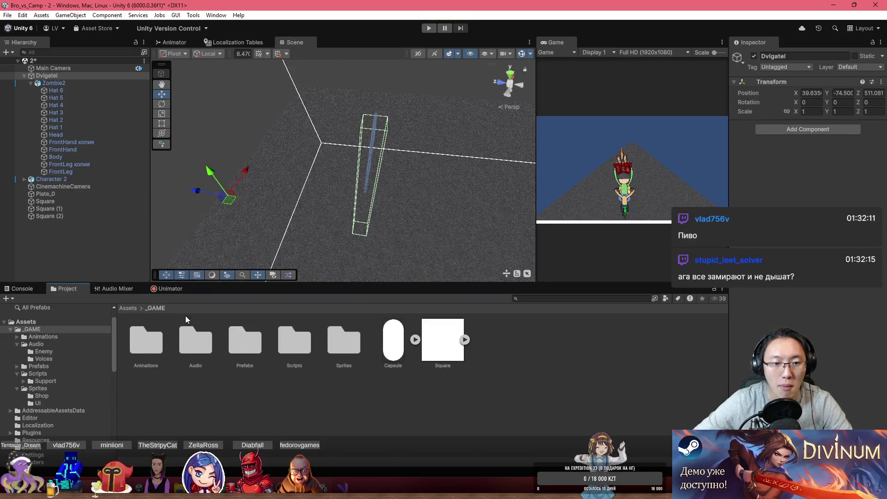
double_click(286, 346)
double_click(146, 341)
right_click(371, 392)
mouse_move(504, 125)
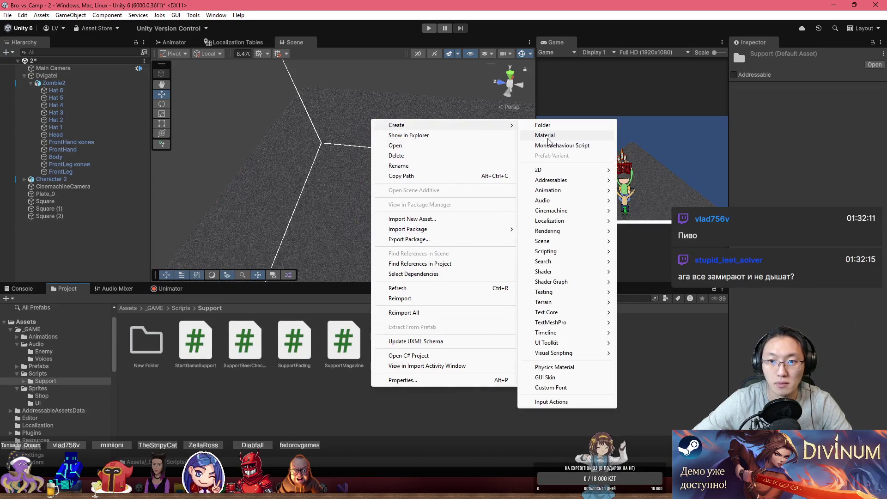
left_click(570, 147)
type("Su")
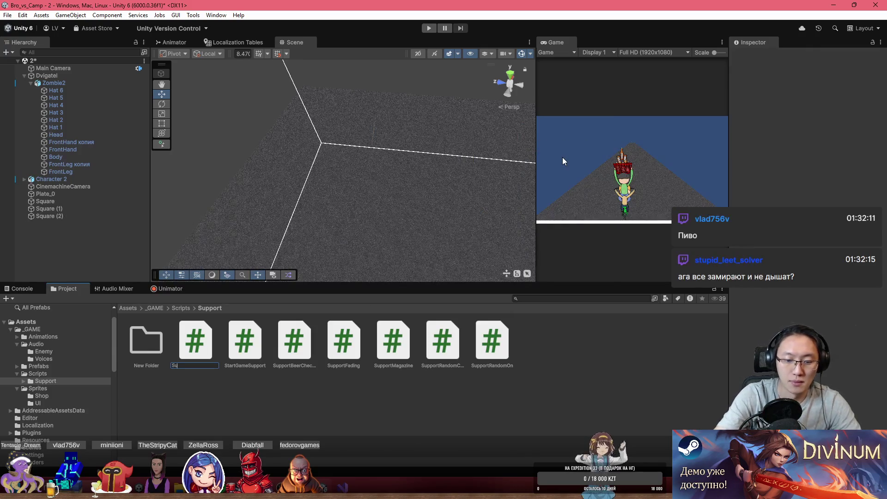
type("pportEngine")
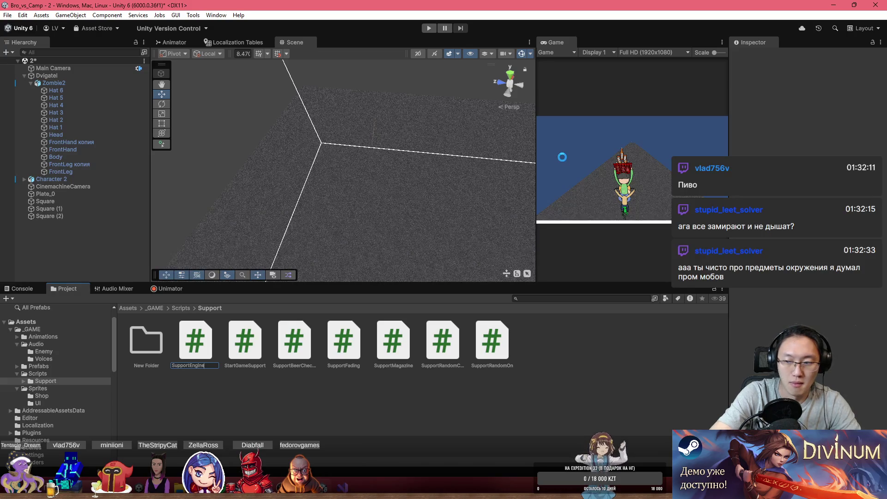
key("Return")
key("alt+Tab")
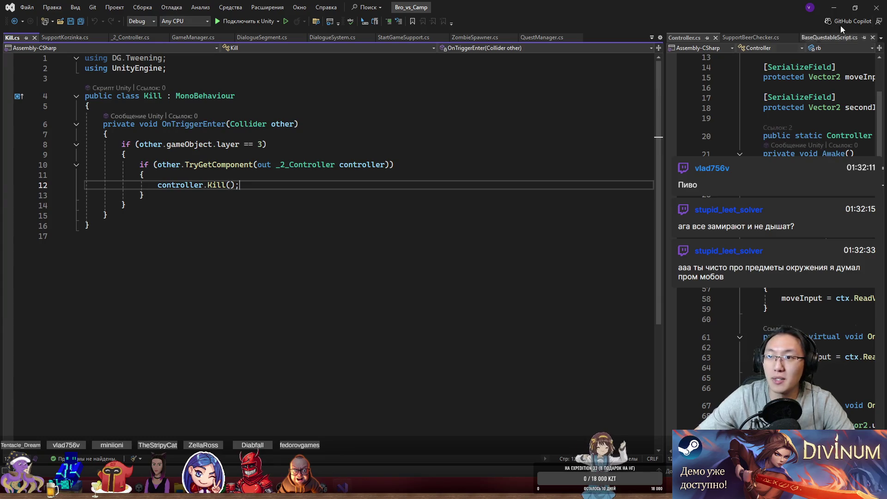
key("alt+Tab")
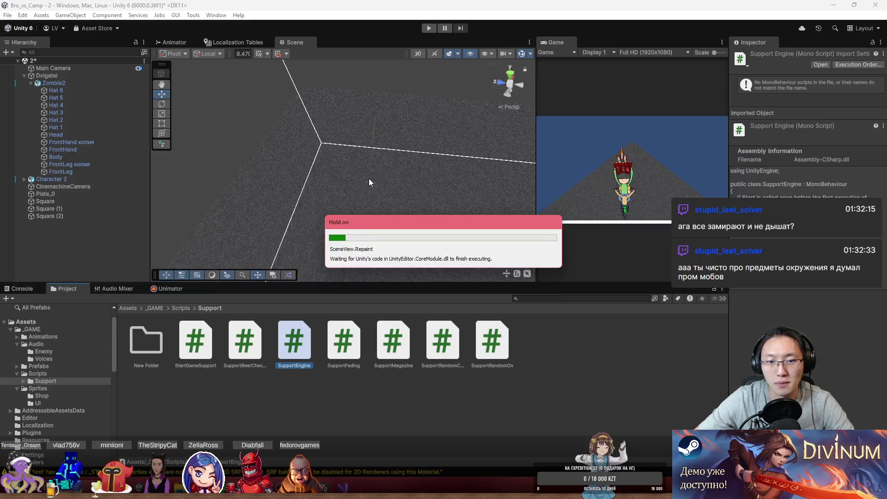
- Attach SupportEngine to Dvigatel, removing the mistakenly added StartGameSupport, and open the script
mouse_move(426, 139)
left_mouse_down()
mouse_move(326, 204)
mouse_move(414, 134)
mouse_move(553, 126)
mouse_move(180, 131)
mouse_move(194, 132)
left_mouse_up()
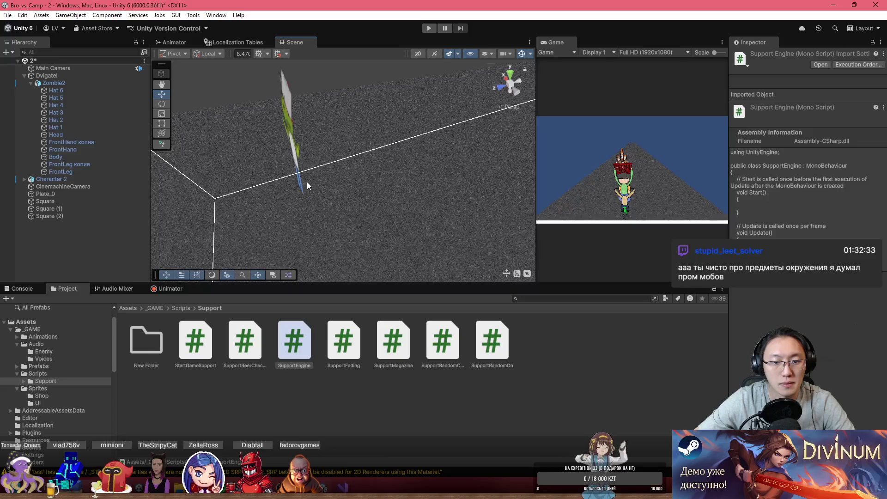
left_click(60, 76)
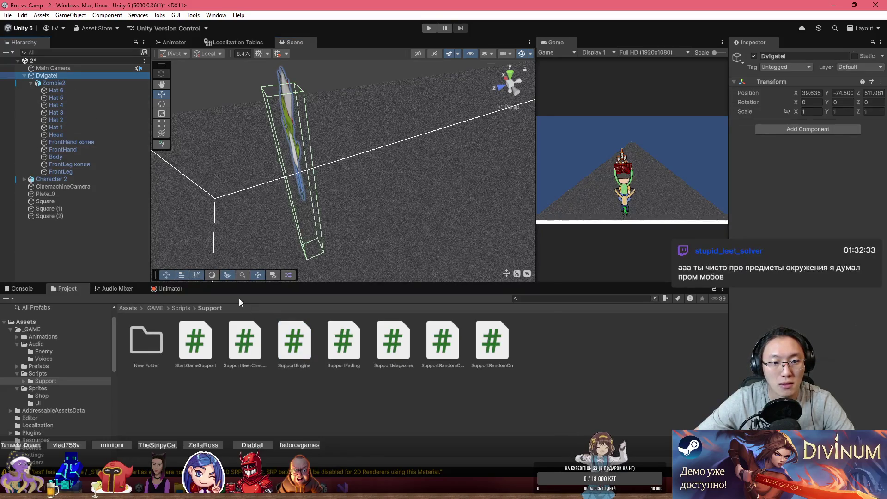
double_click(92, 76)
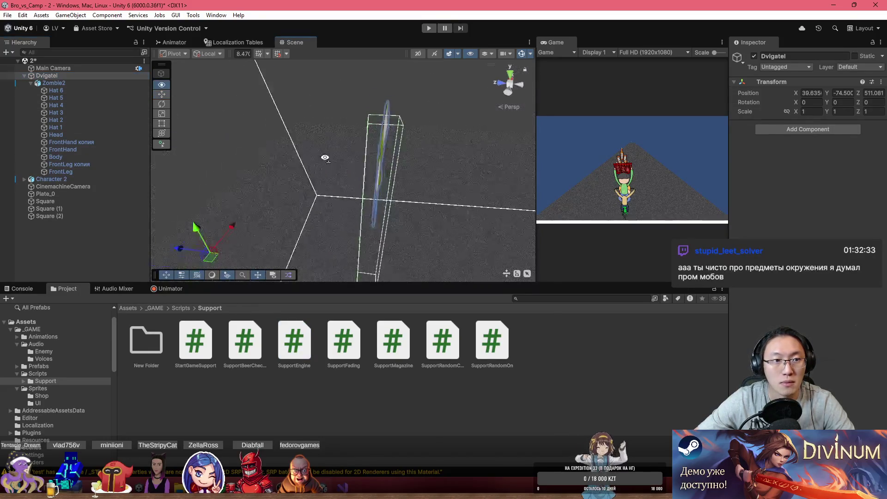
mouse_move(195, 342)
left_mouse_down()
mouse_move(439, 314)
mouse_move(804, 152)
left_mouse_up()
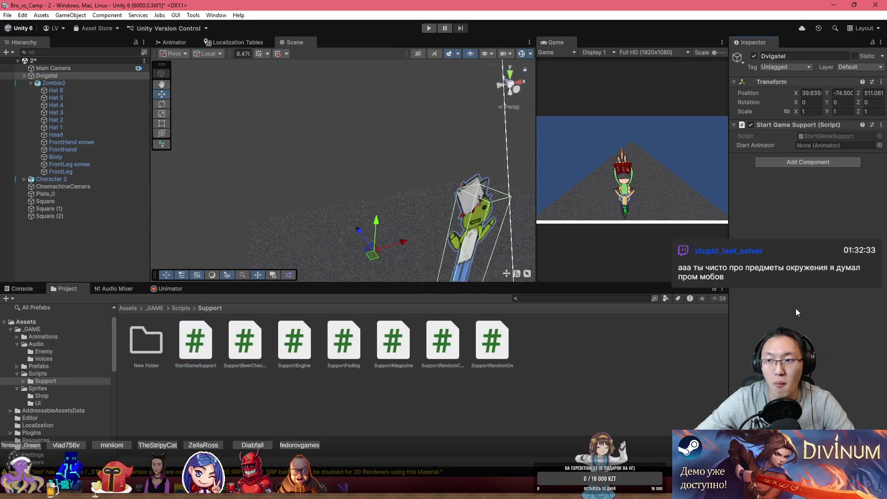
left_click(868, 127)
right_click(871, 129)
left_click(820, 170)
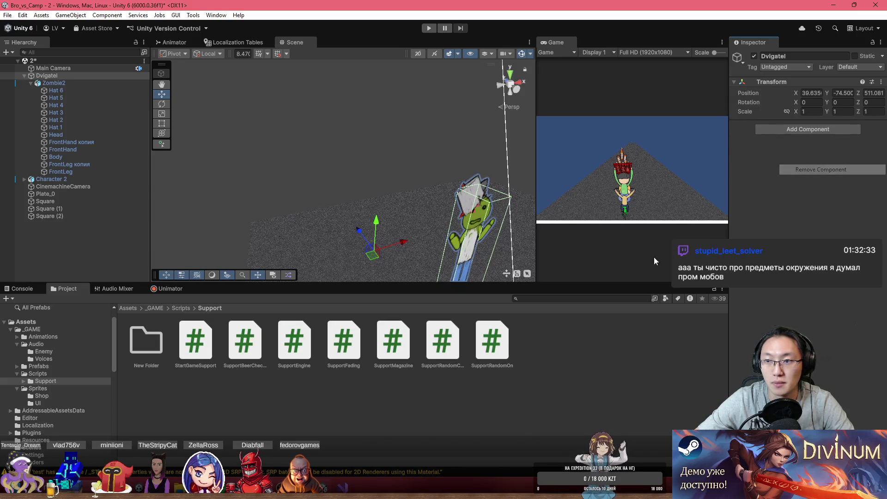
mouse_move(280, 354)
left_mouse_down()
mouse_move(824, 248)
mouse_move(819, 194)
left_mouse_up()
double_click(831, 134)
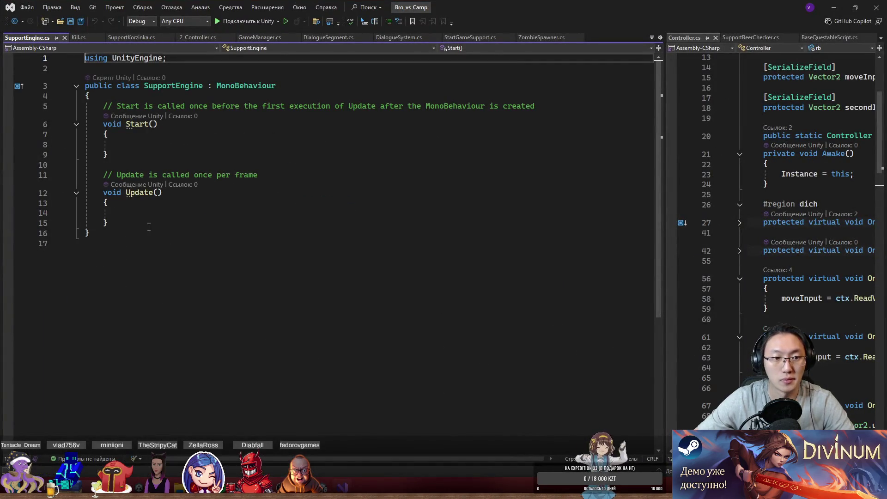
- Select the template Start/Update code and nudge Dvigatel along the Z axis in Unity
left_click_drag(149, 227, 102, 111)
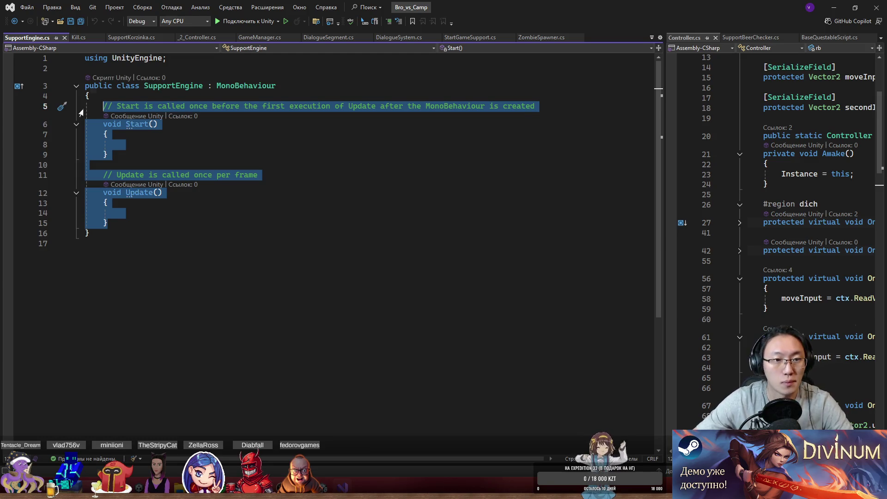
left_click_drag(396, 7, 395, 307)
mouse_move(360, 234)
left_mouse_down()
mouse_move(365, 219)
mouse_move(386, 237)
mouse_move(369, 210)
mouse_move(368, 241)
mouse_move(355, 223)
left_mouse_up()
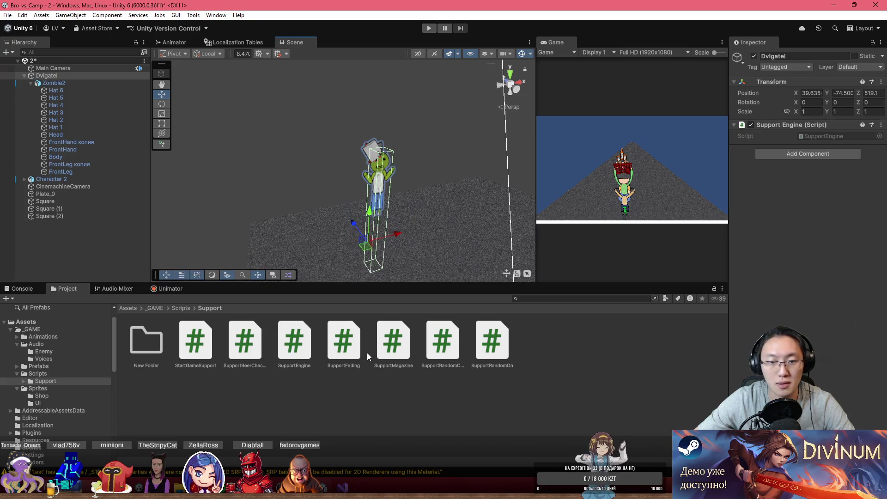
left_click(342, 485)
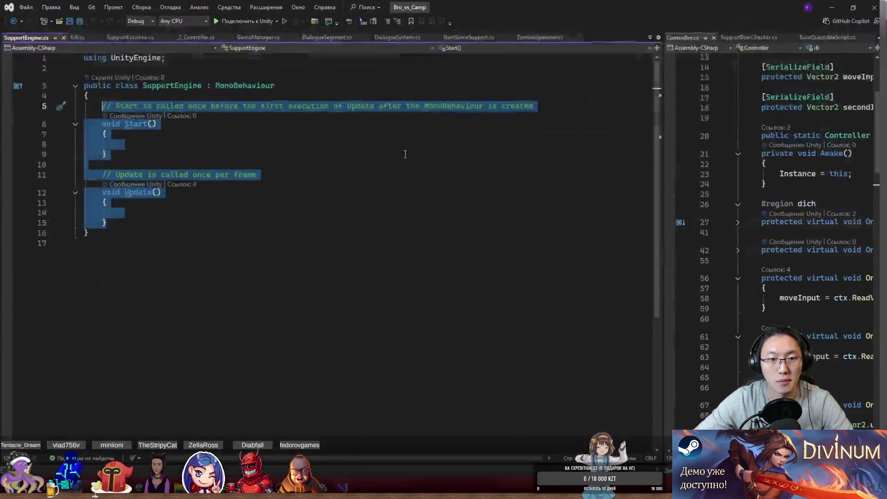
- Start an Update method calling transform.Translate(new Vector3
type("tra")
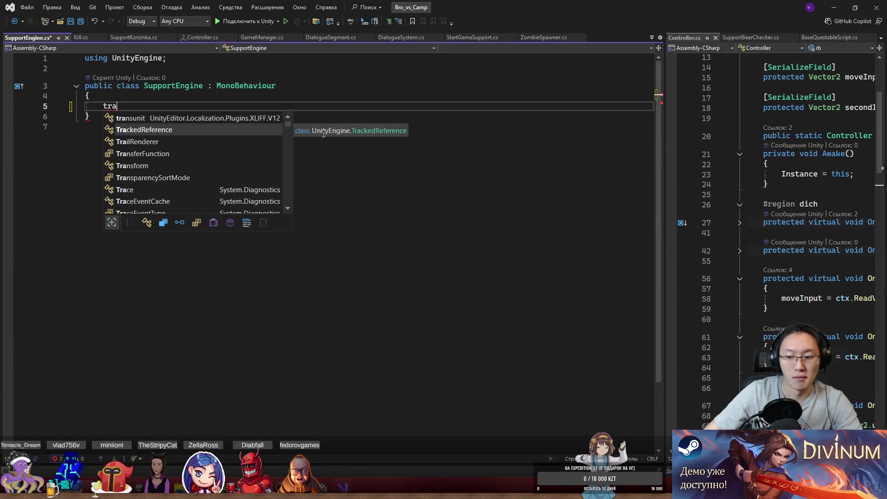
key("BackSpace")
key("BackSpace")
key("BackSpace")
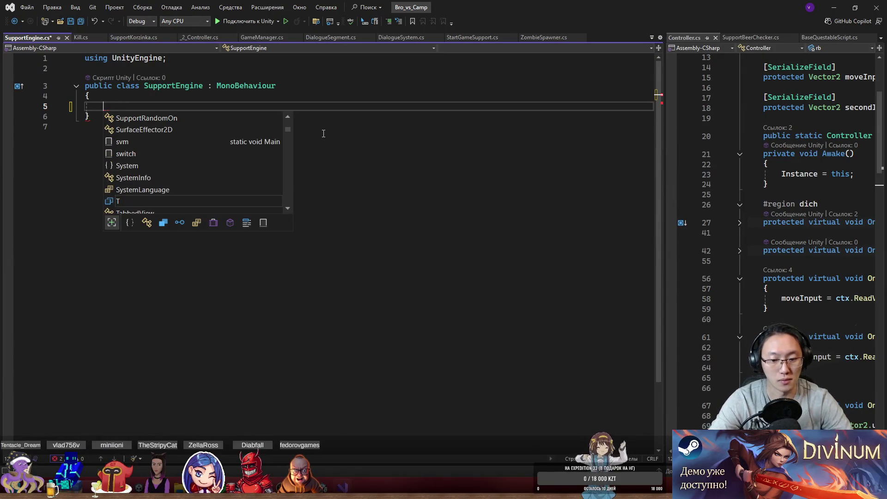
type("Upda")
key("Tab")
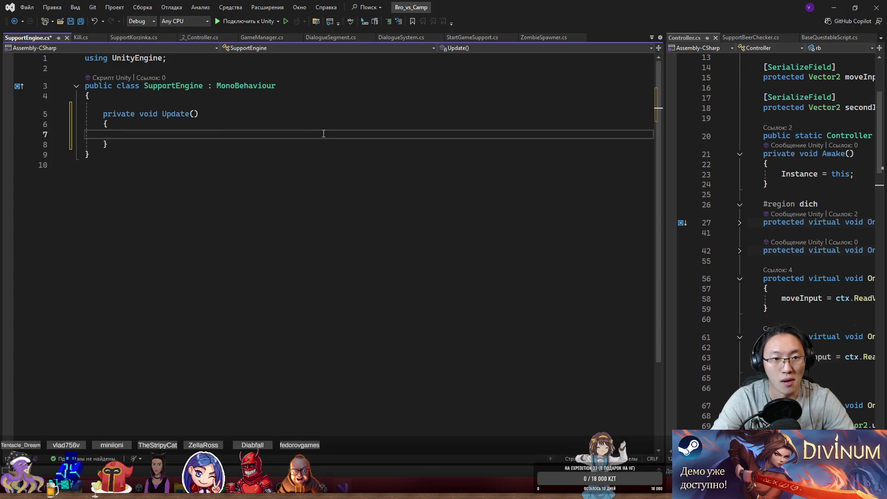
type("tra")
key("Tab")
type(".Tra")
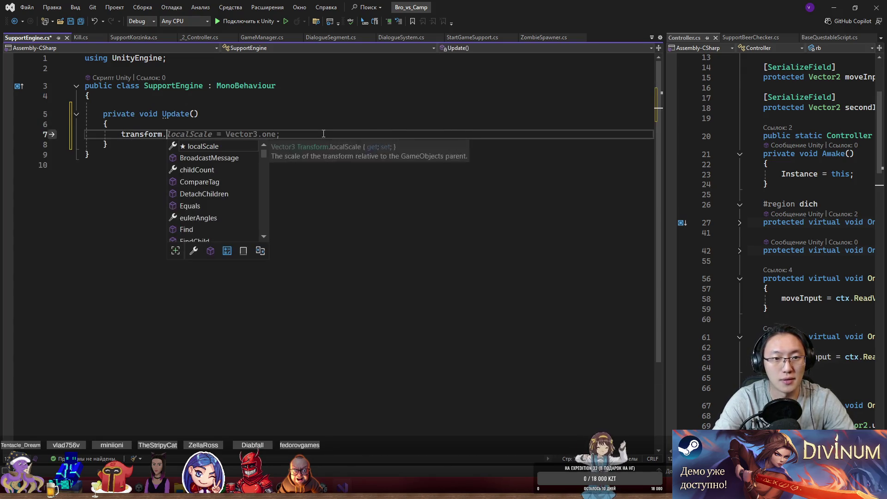
key("Down")
key("Down")
key("Down")
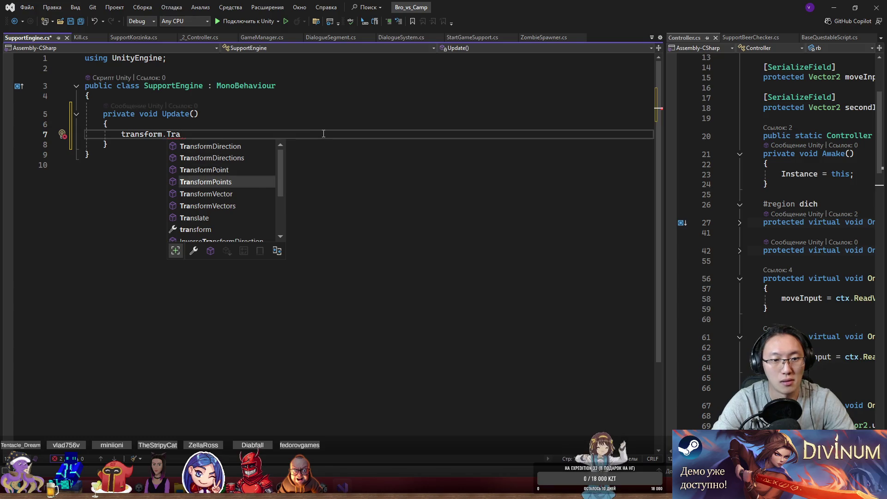
key("Tab")
type("(Ve")
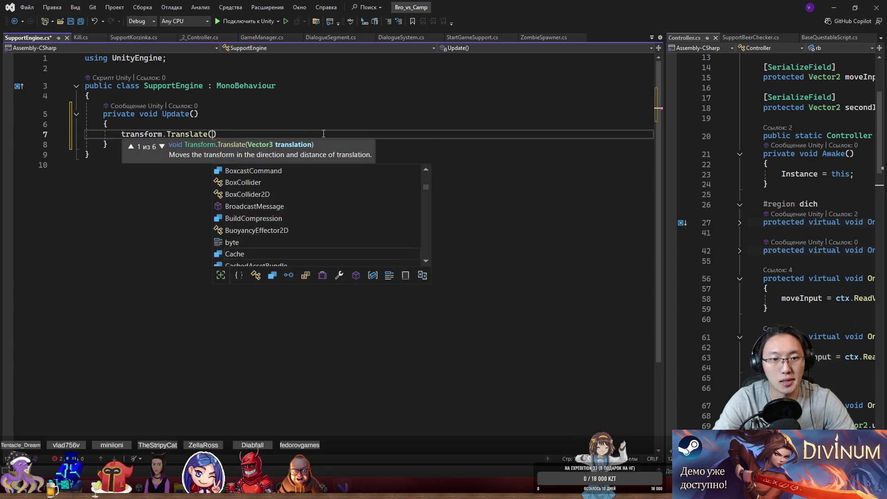
key("Down")
key("Tab")
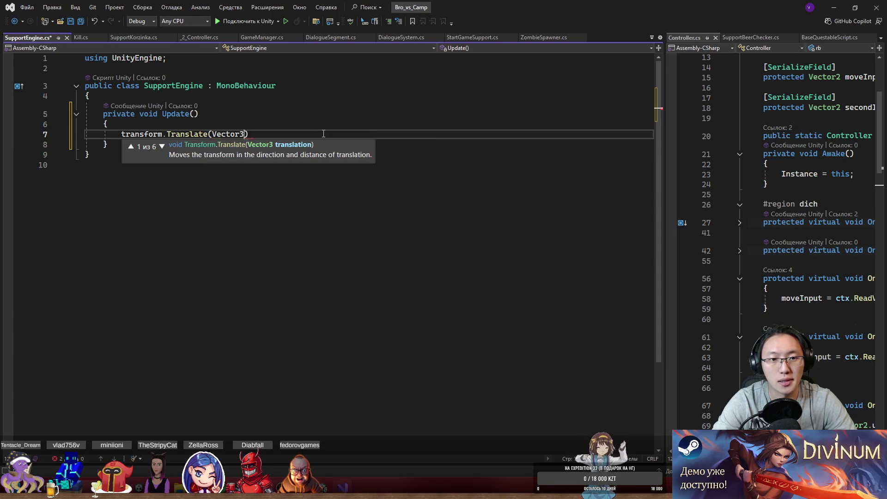
- Add a [SerializeField] private float speed field at the top of the class
key("Escape")
key("Up")
key("Up")
key("Up")
key("Return")
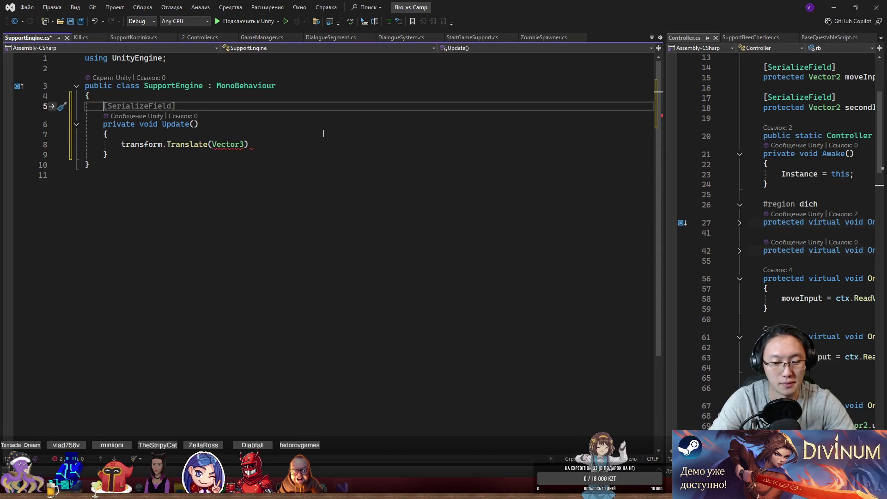
key("Tab")
key("Return")
type("private float speed = -3;")
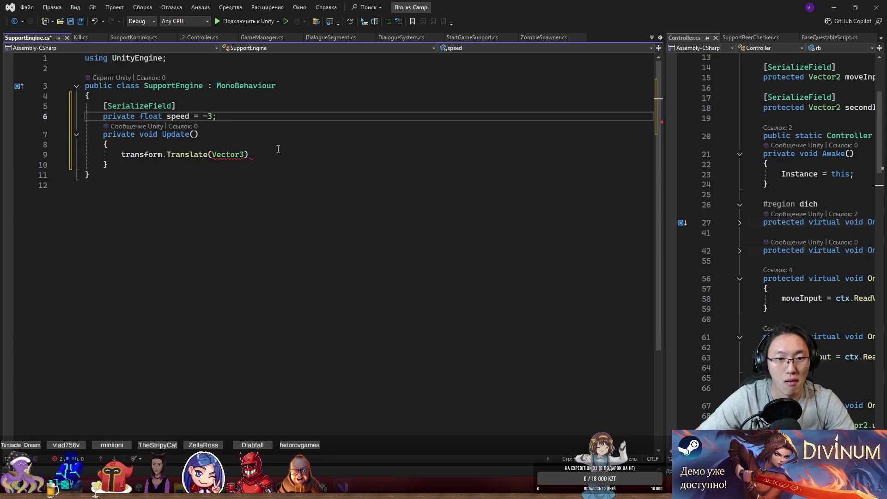
- Finish the Translate call as Vector3(0, 0, speed * Time.deltaTime) and save the script
left_click(240, 156)
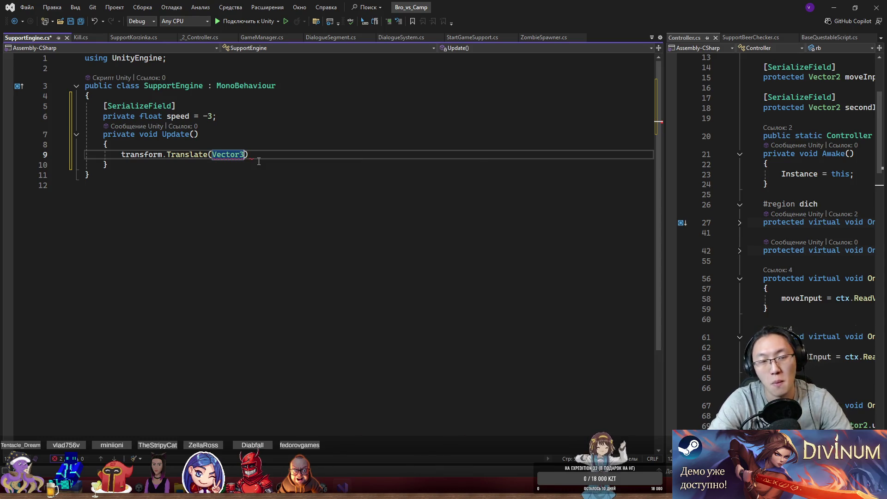
type("new Vector3)")
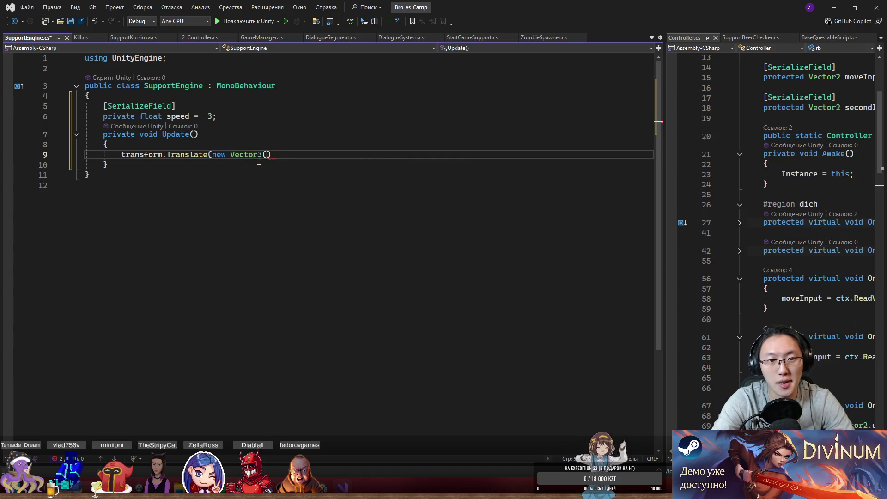
type("0,0,")
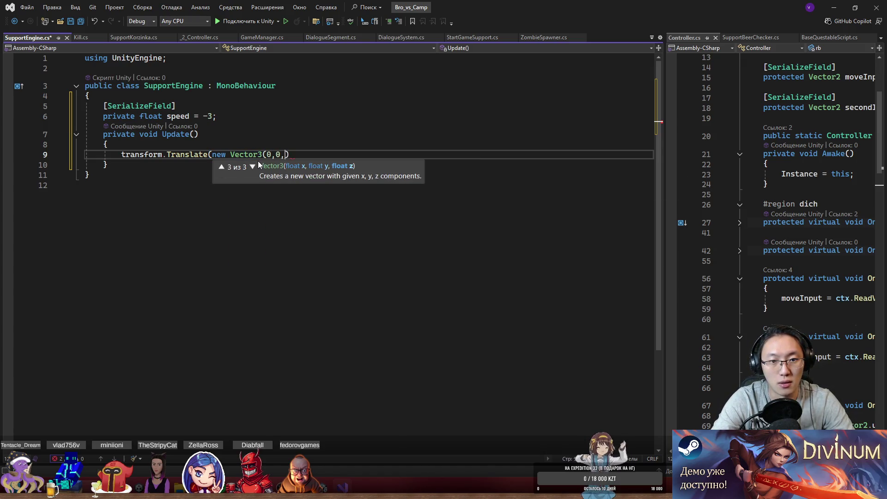
type("speed[eed")
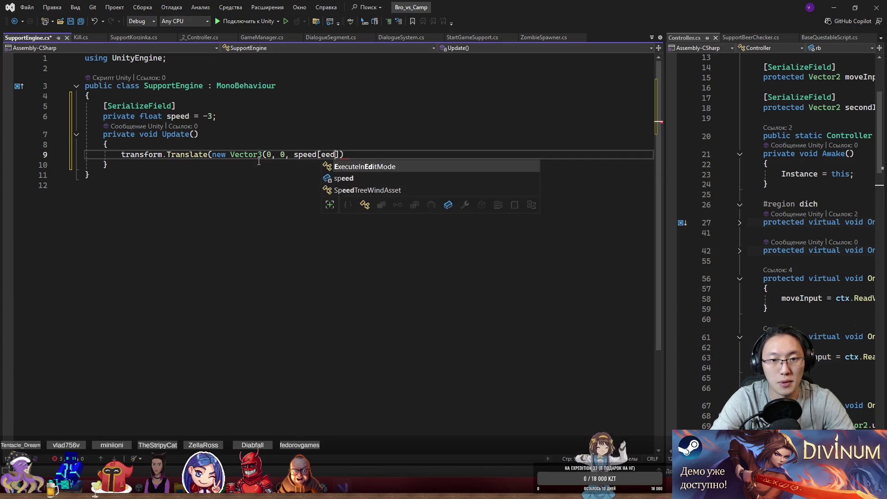
key("BackSpace")
key("BackSpace")
key("BackSpace")
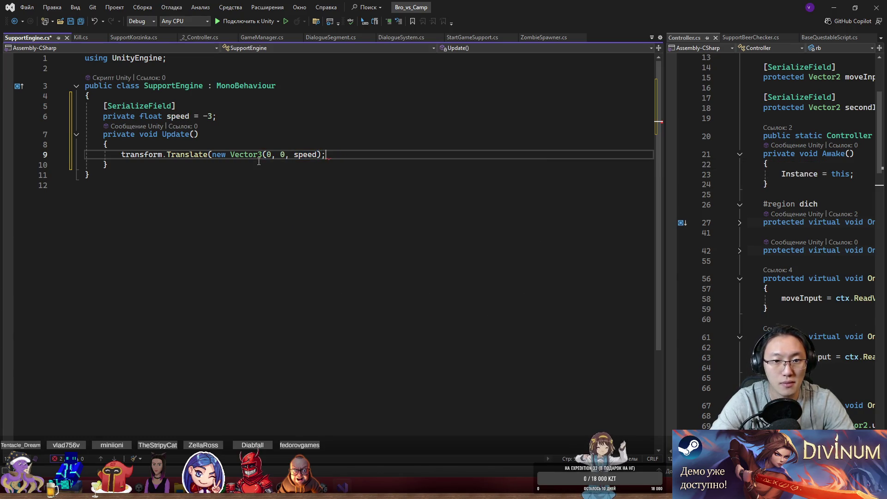
type("Time.d")
key("Tab")
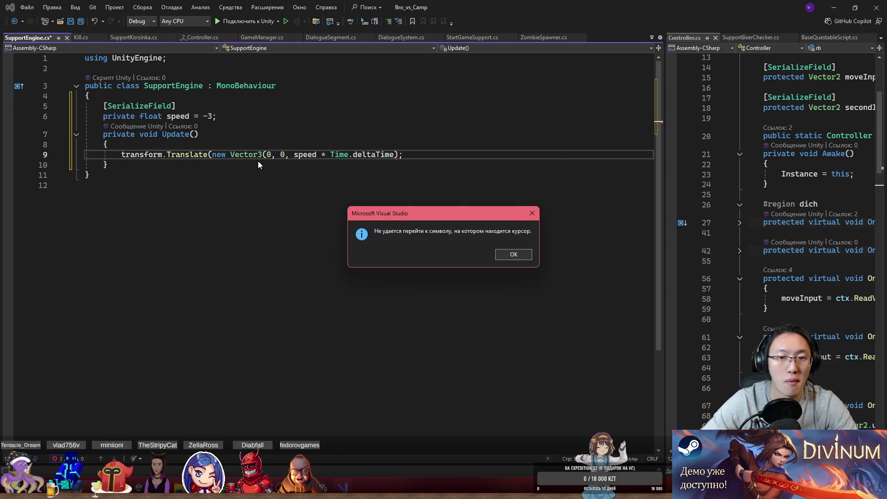
key("Return")
key("BackSpace")
left_click(421, 155)
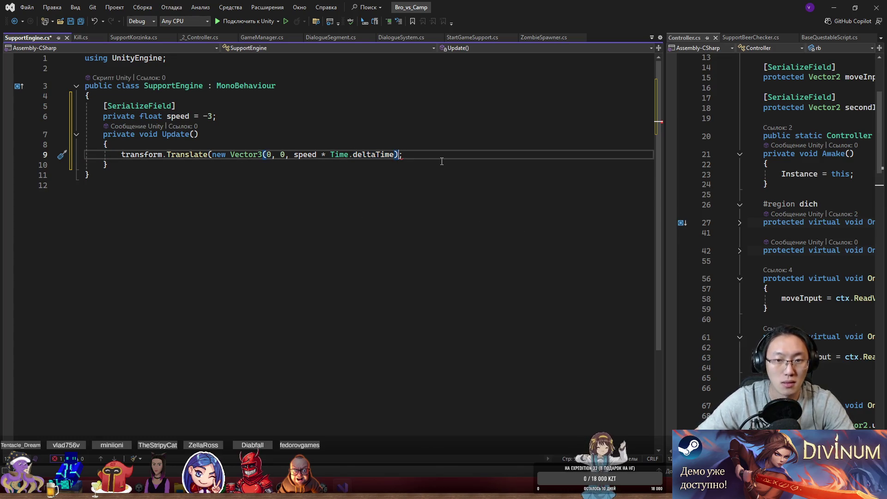
type(")")
key("ctrl+s")
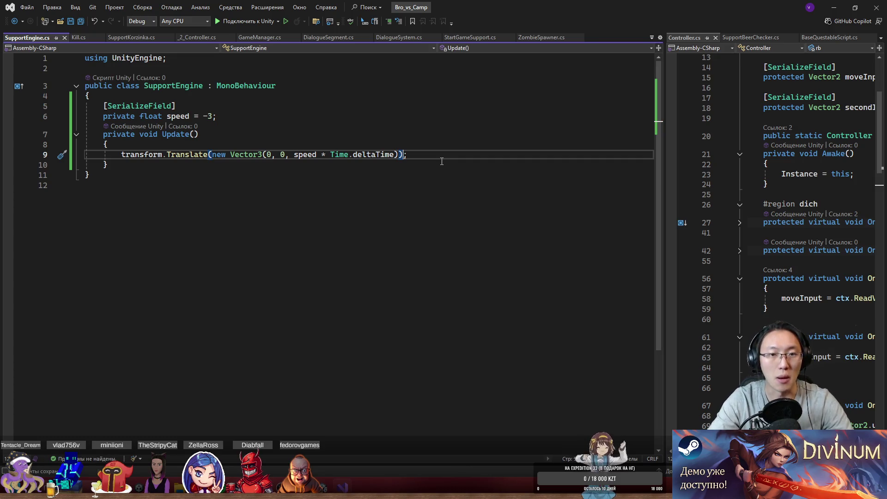
- Add an empty line at the top of the class and shrink the editor to reveal Unity
key("End")
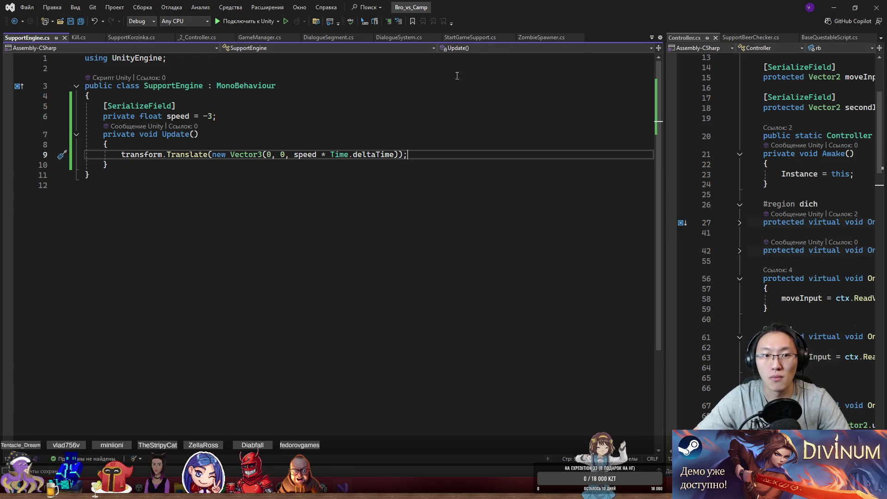
left_click(305, 96)
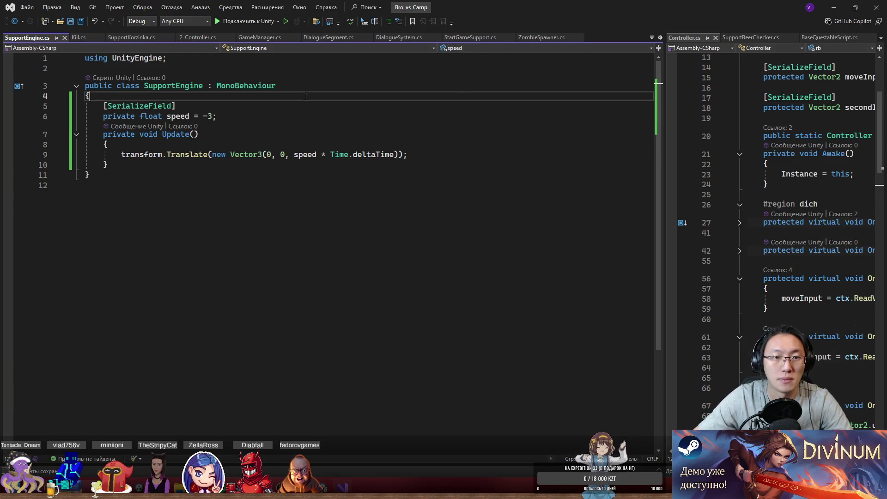
key("Return")
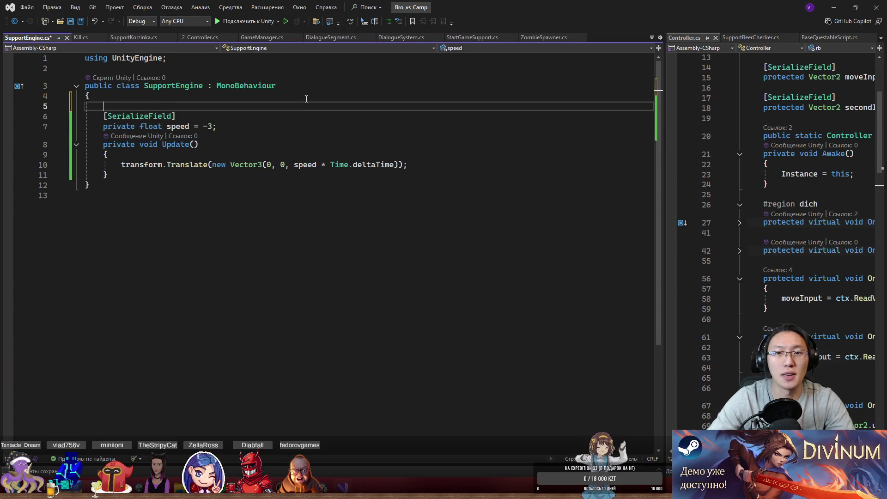
mouse_move(663, 17)
left_mouse_down()
mouse_move(563, 335)
mouse_move(563, 323)
left_mouse_up()
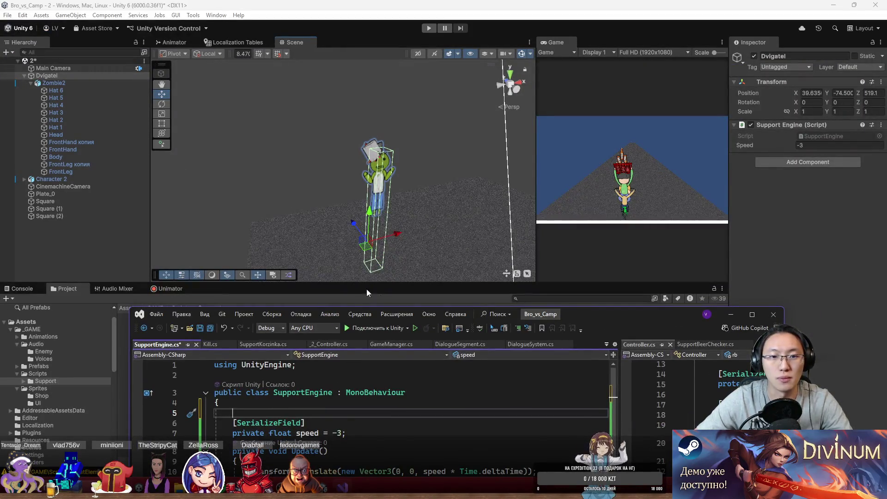
- Inspect Plate_0's Sprite Renderer in Unity, then return to SupportEngine.cs positioned over the Scene view
mouse_move(624, 319)
left_mouse_down()
mouse_move(738, 165)
mouse_move(670, 301)
left_mouse_up()
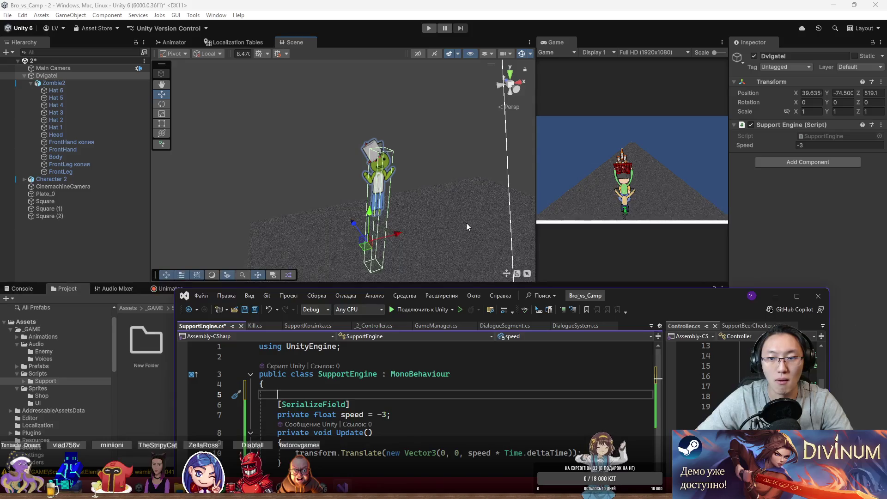
left_click(465, 232)
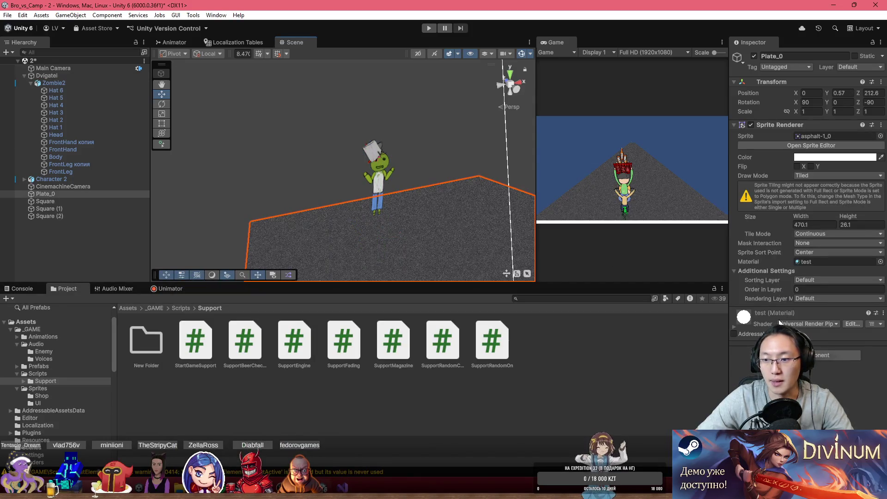
key("alt+Tab")
mouse_move(655, 298)
left_mouse_down()
mouse_move(378, 61)
mouse_move(536, 73)
left_mouse_up()
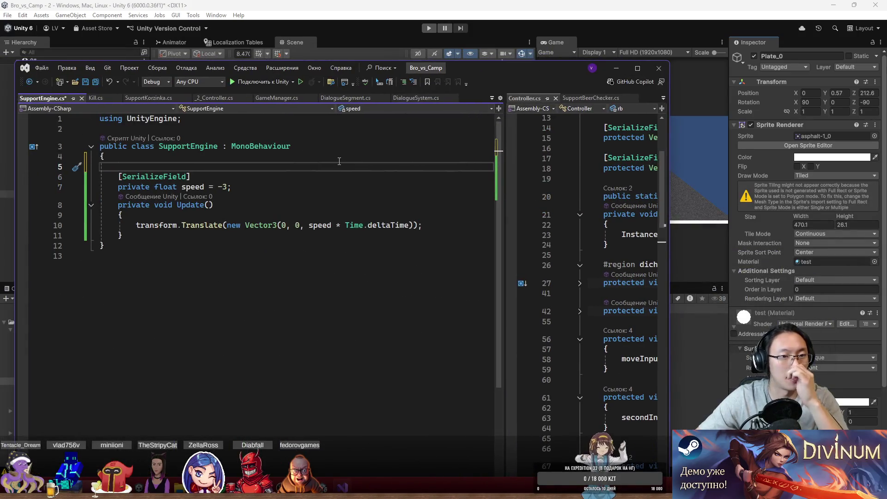
key("Return")
key("Return")
key("Up")
- Add a [SerializeField] private SpriteRenderer sr field
type("[Se")
key("Tab")
key("Return")
type("Sp")
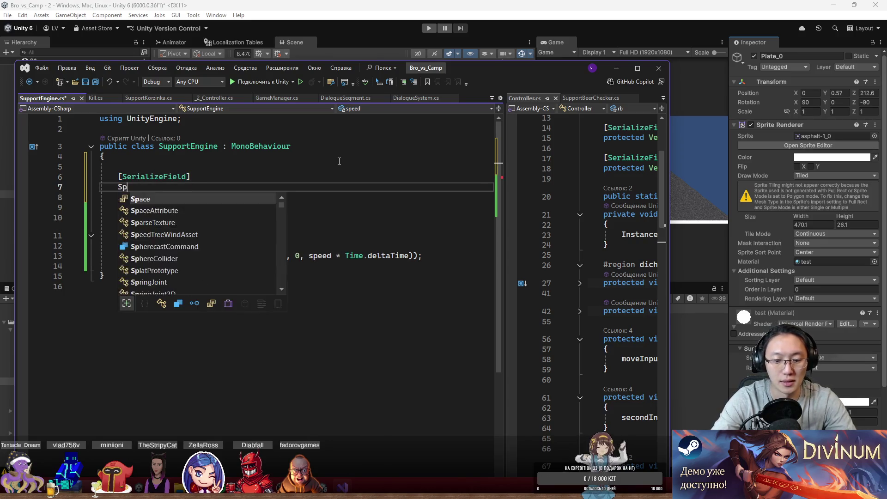
key("BackSpace")
key("BackSpace")
type("private ")
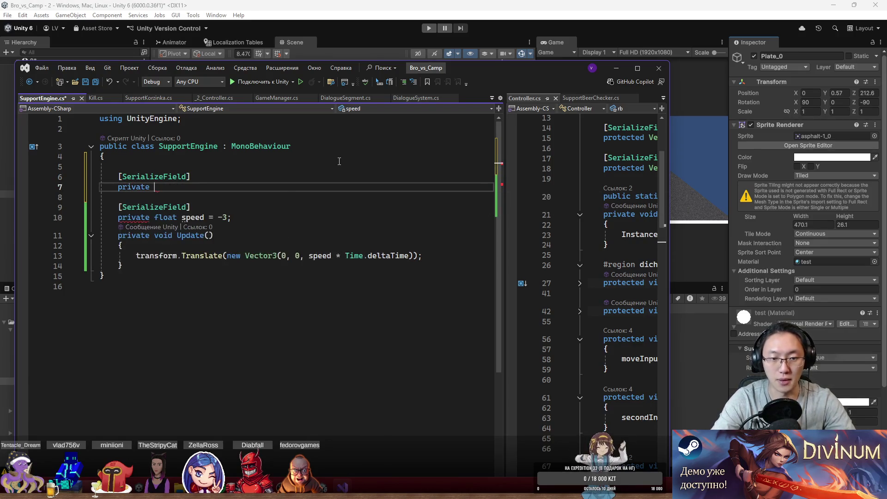
type("SpriteRe")
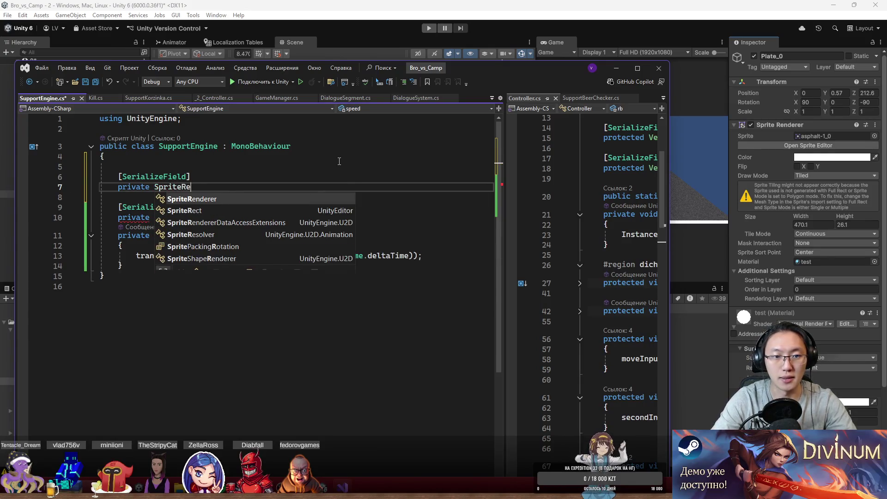
key("Tab")
type("sr;")
key("Return")
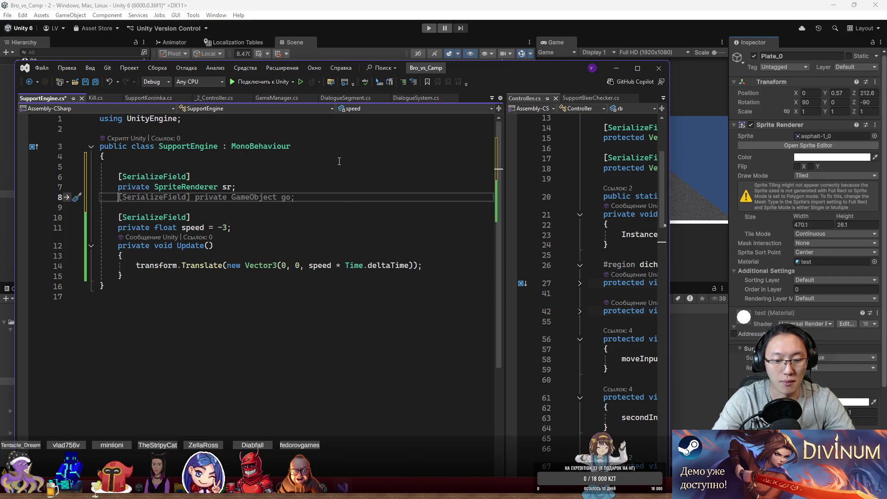
- Declare a private Material mat field below sr
type("public void")
left_click(310, 180)
left_click(307, 187)
key("Return")
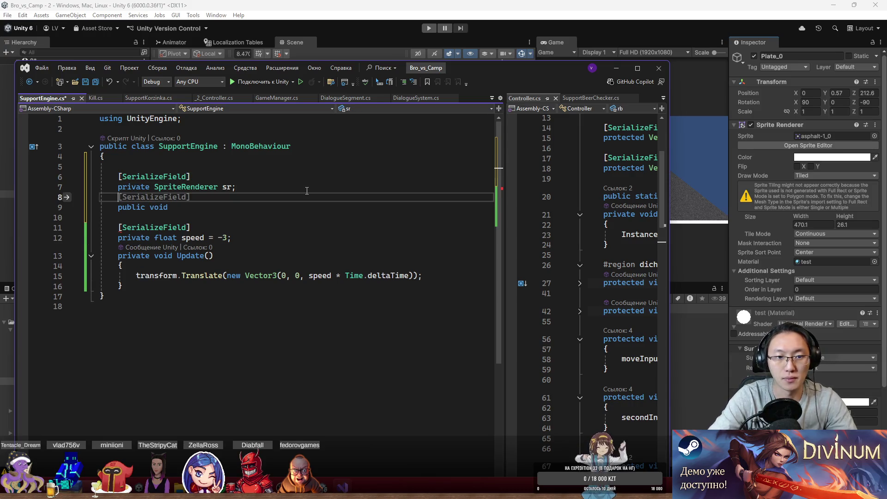
type("pri")
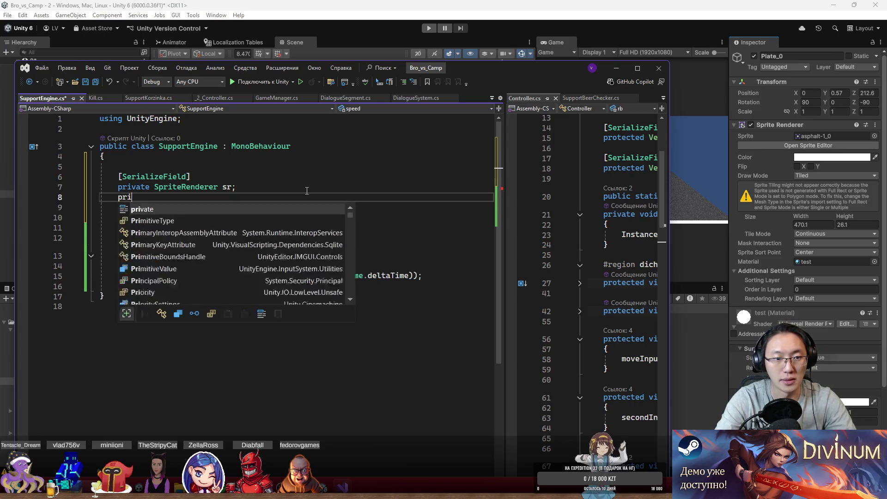
type("vate Mat")
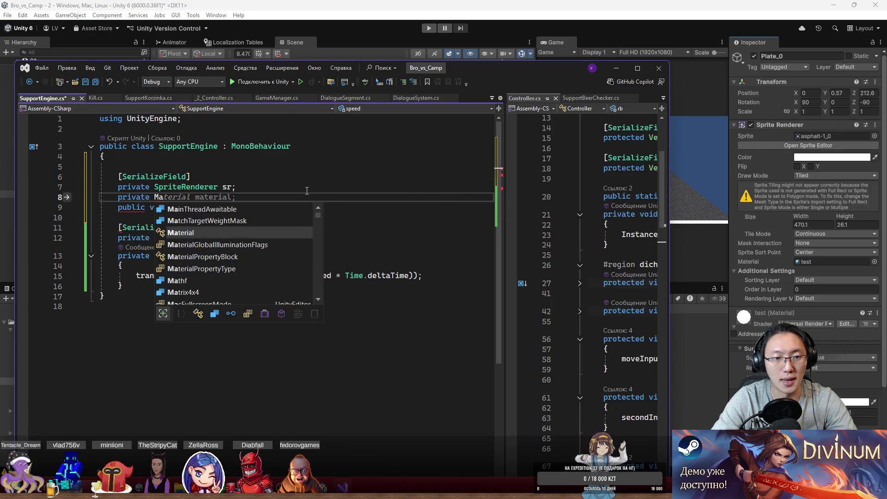
key("Tab")
type("mat;")
- Add a Start method assigning mat = sr.material
key("Tab")
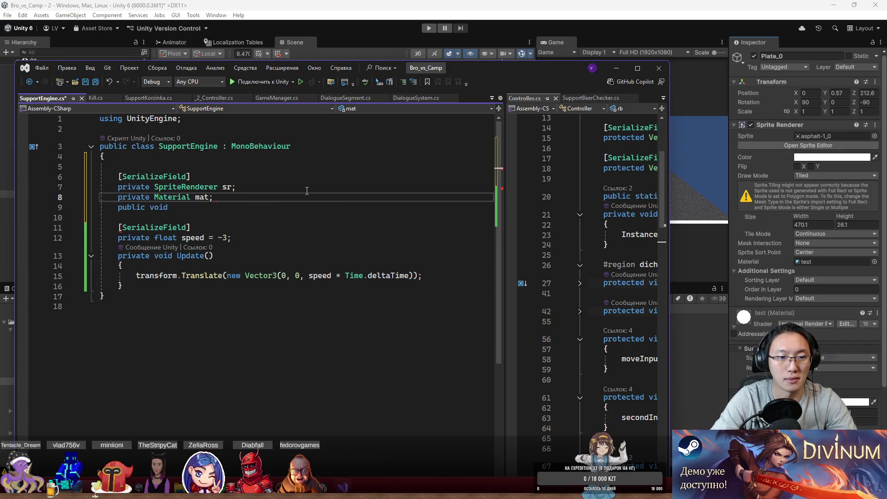
type("St")
key("Tab")
type("mat = sr.mat")
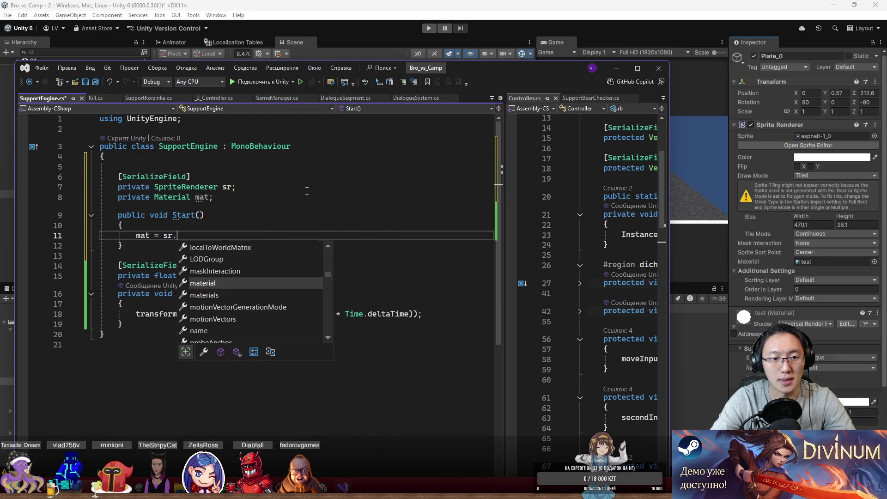
key("Tab")
type(";")
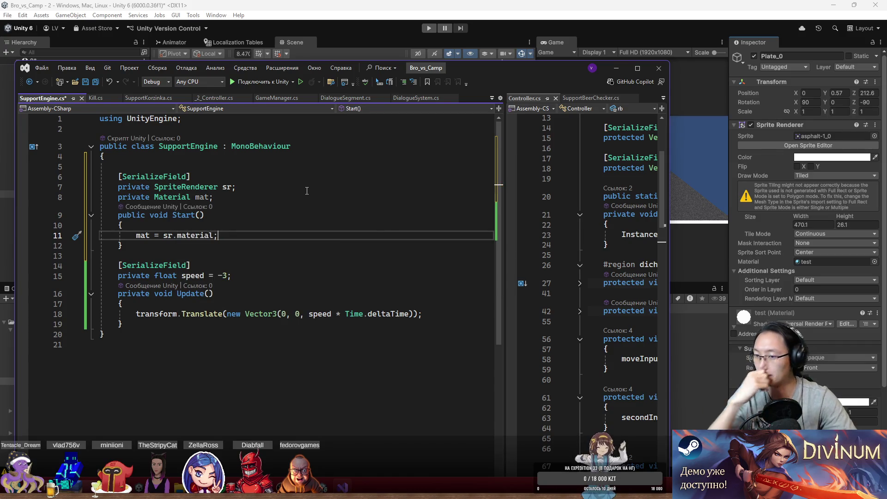
- Begin an sr.material. line in Update after the Translate call
scroll(286, 199, "down", 2)
left_click(255, 244)
left_click(450, 252)
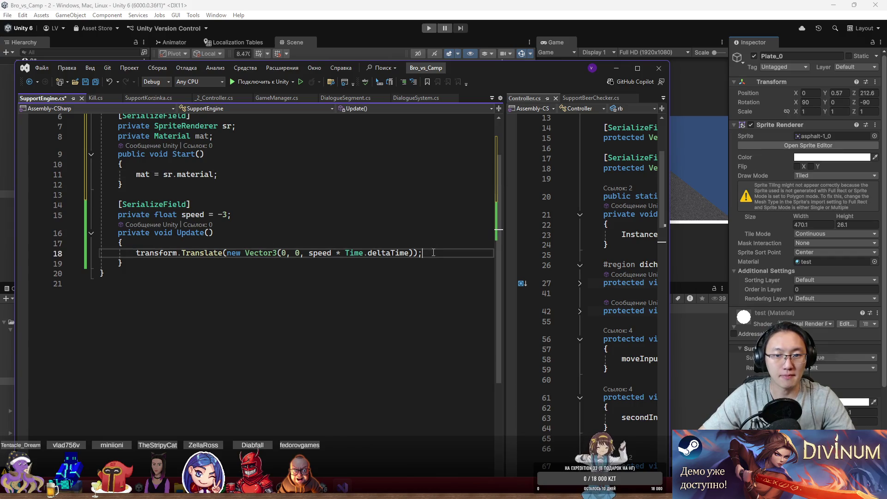
key("Return")
type("sr.material.")
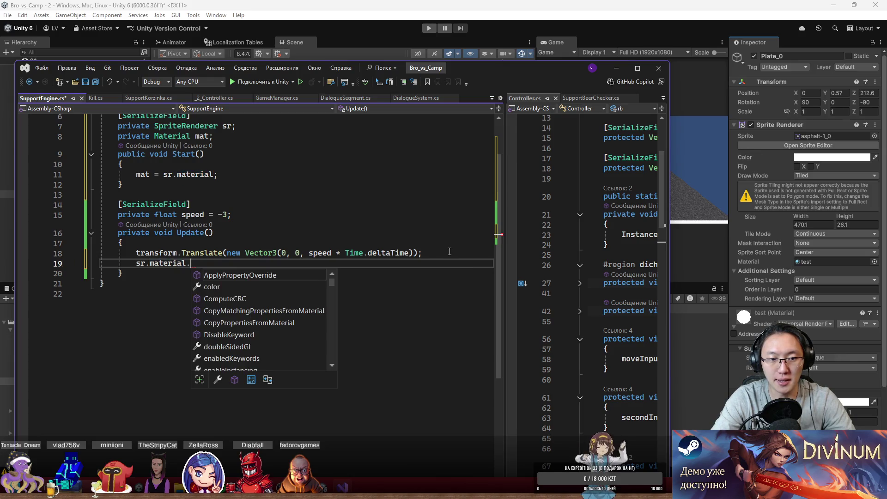
scroll(805, 231, "down", 3)
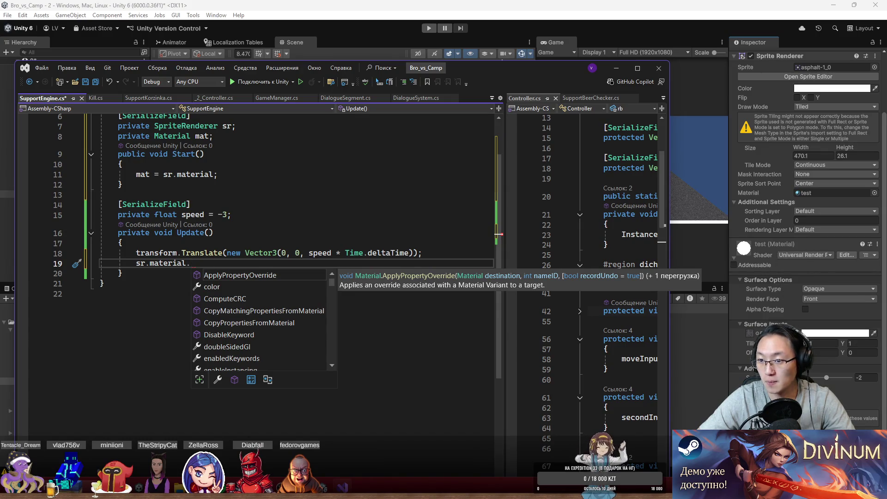
- Set the Plate_0 material's Tiling X to 1 and Offset X to -0.8
left_click_drag(812, 348, 748, 347)
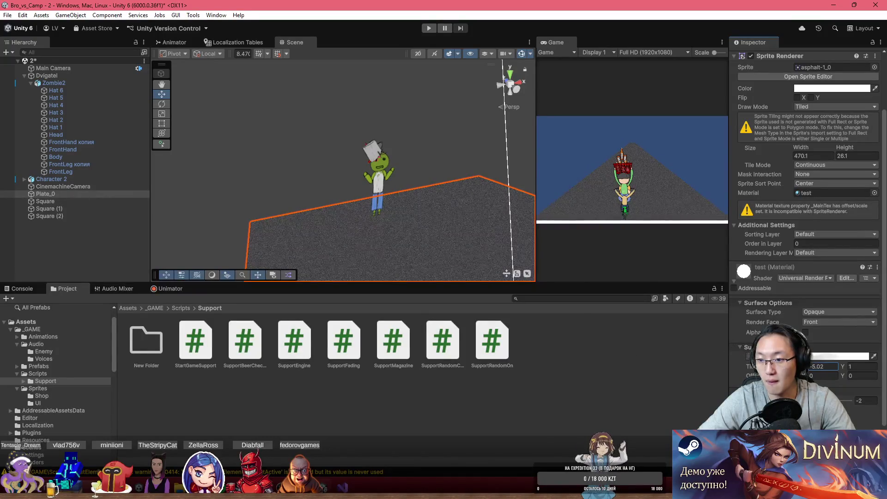
type("1")
key("Tab")
key("Tab")
type("-0.8")
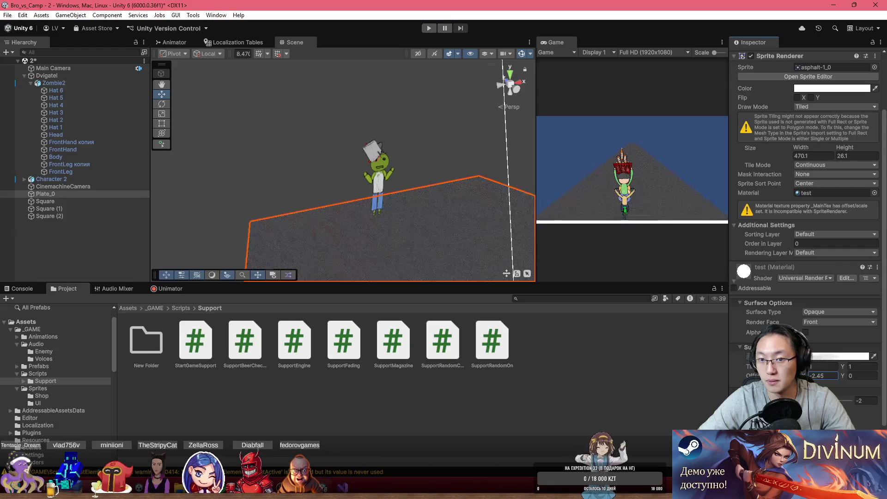
key("alt+Tab")
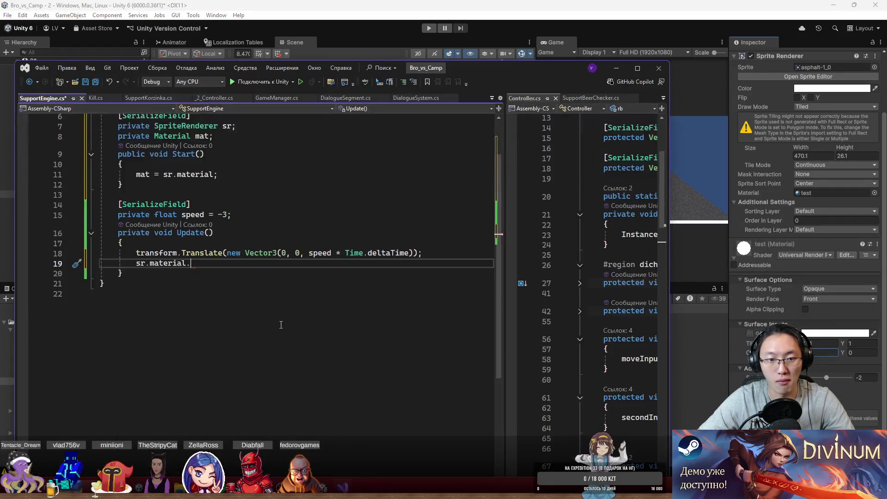
- Write sr.material.mainTextureOffset = new Vector2( in Update
key("ctrl+space")
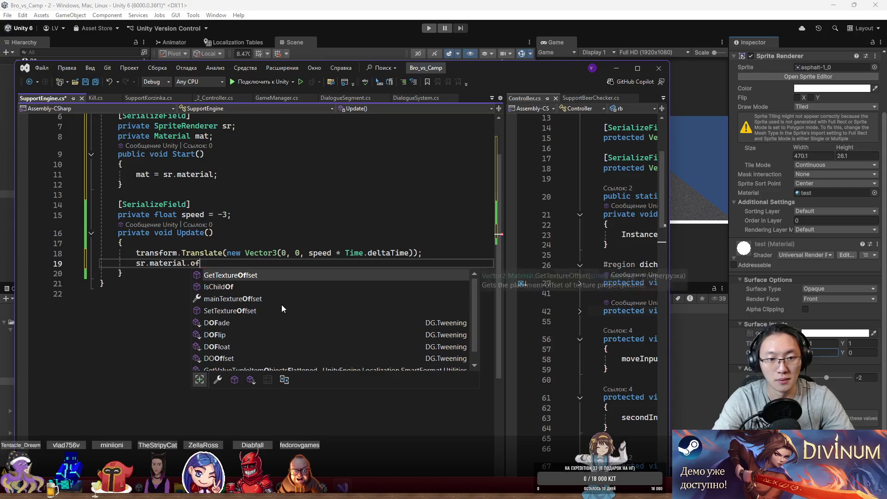
type("off")
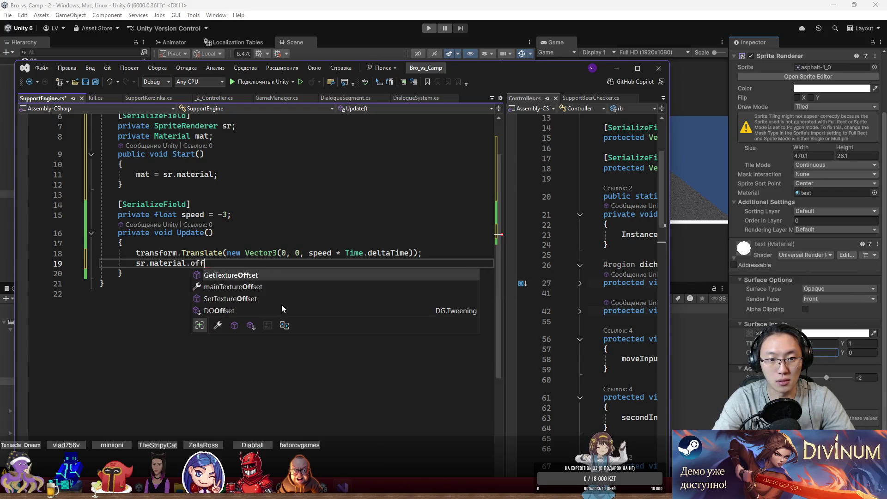
type("set")
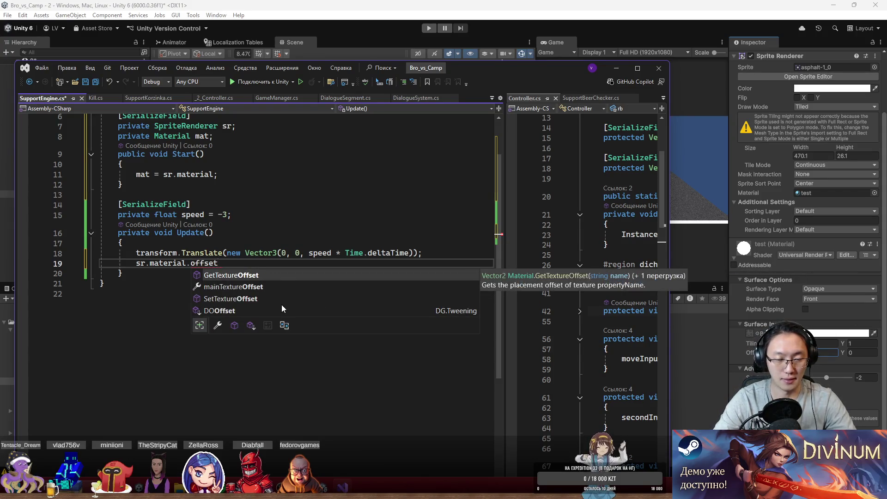
key("Down")
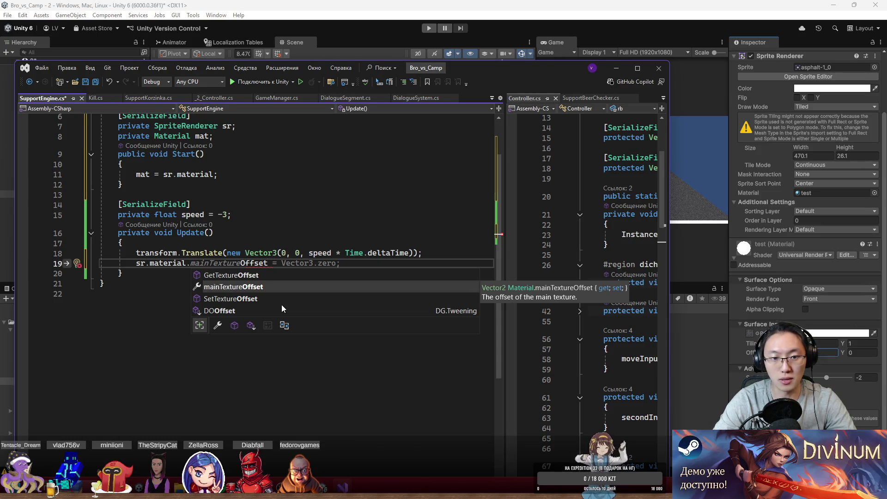
key("Tab")
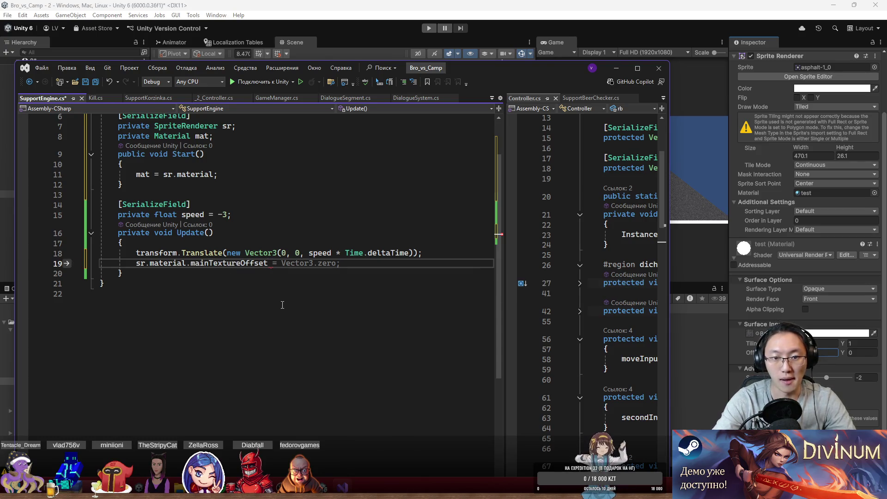
key("BackSpace")
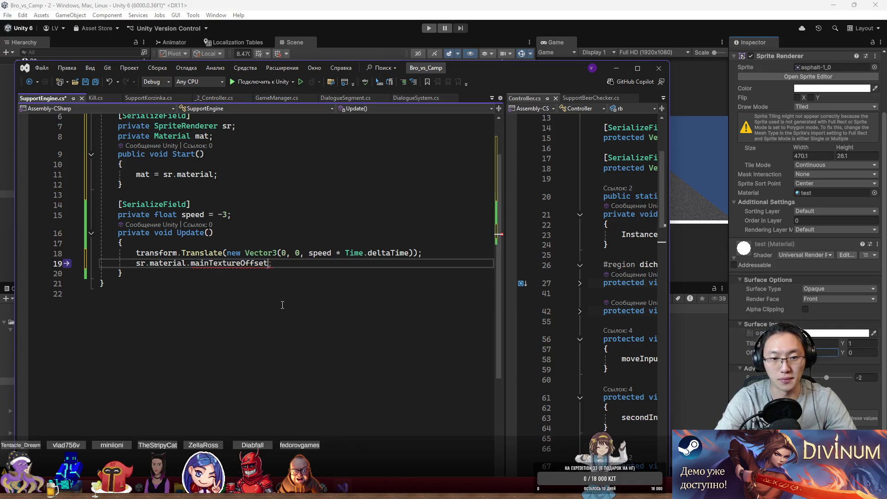
type(";")
key("BackSpace")
type("(")
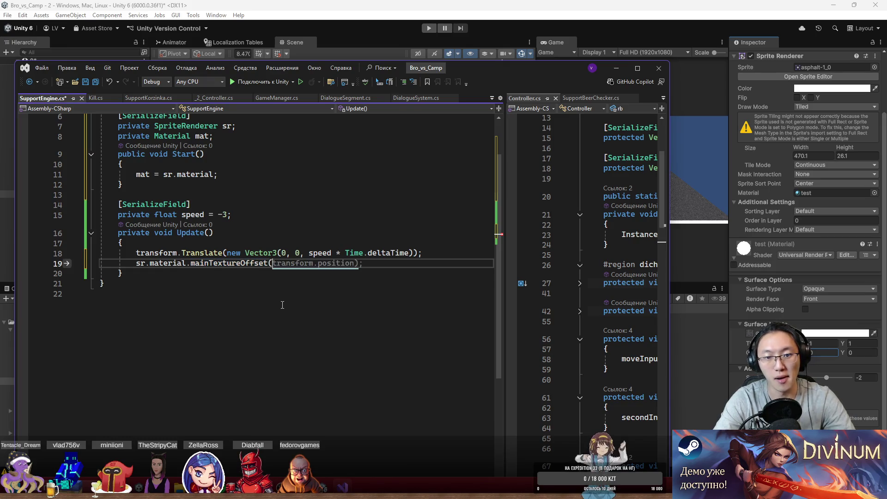
key("BackSpace")
type("=")
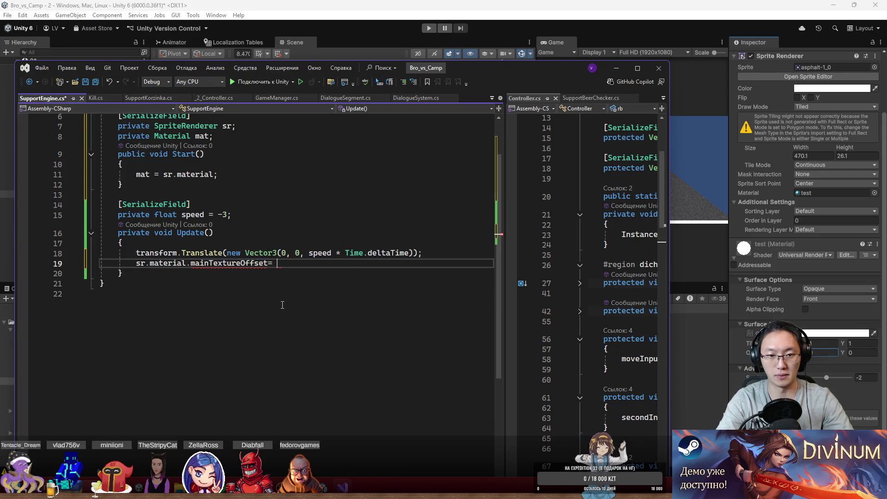
type("new V")
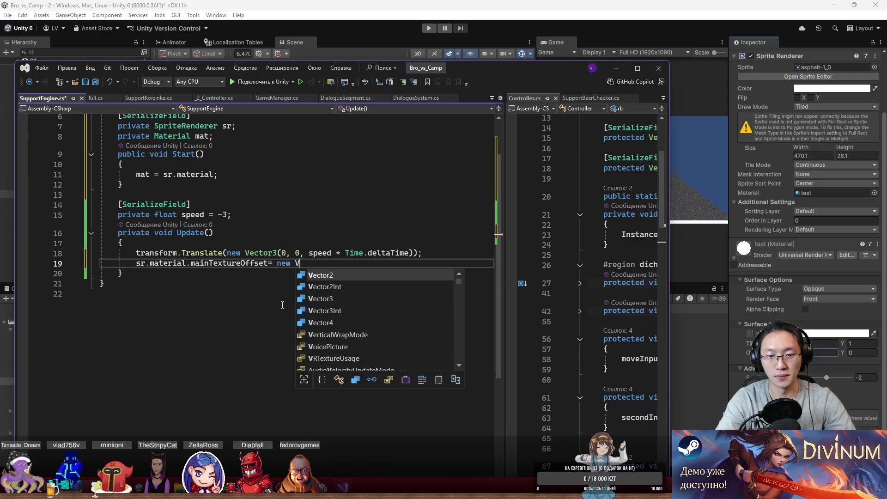
key("Tab")
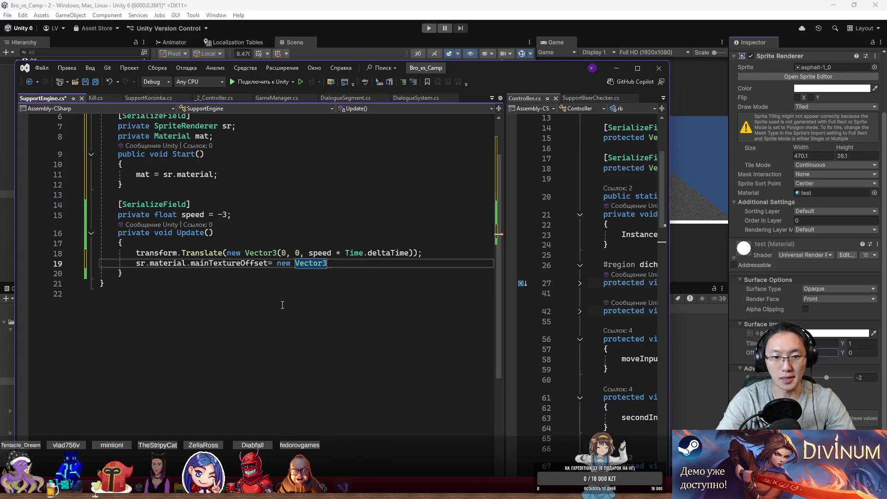
type("(")
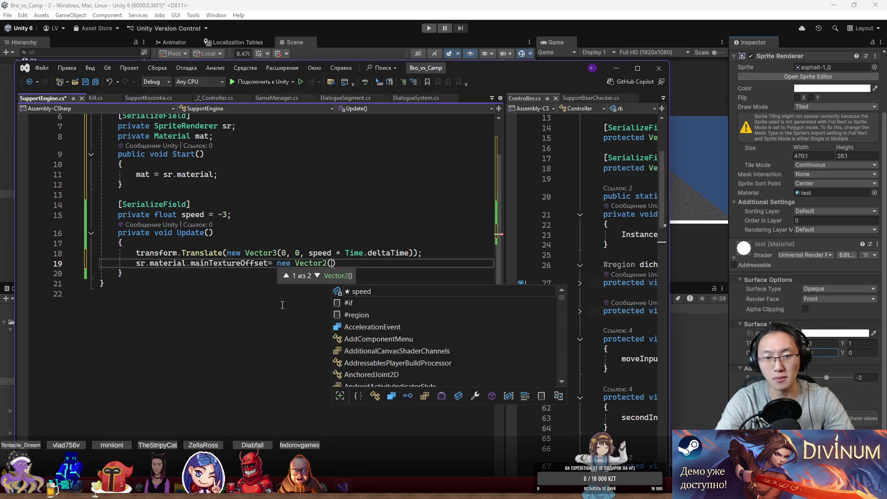
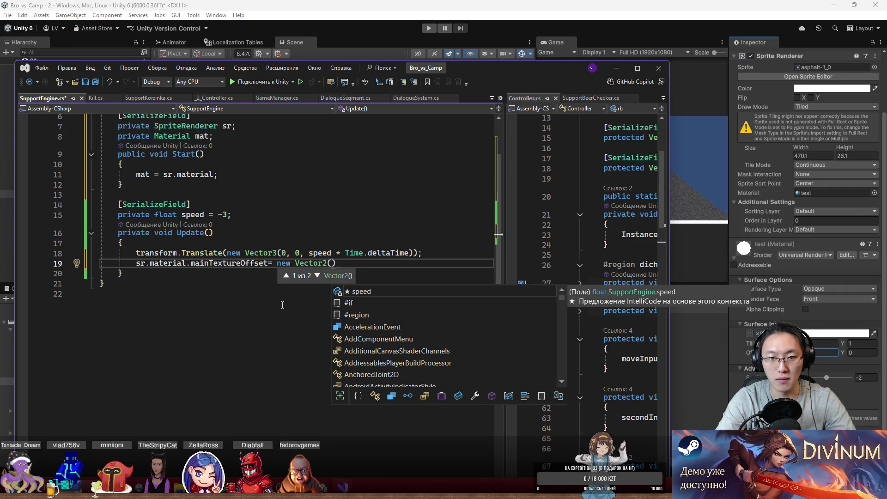
- Set line 19 to new Vector2(sr.material.mainTextureOffset.x + speed, 0), save SupportEngine.cs, and start Play mode
type("sr.material.")
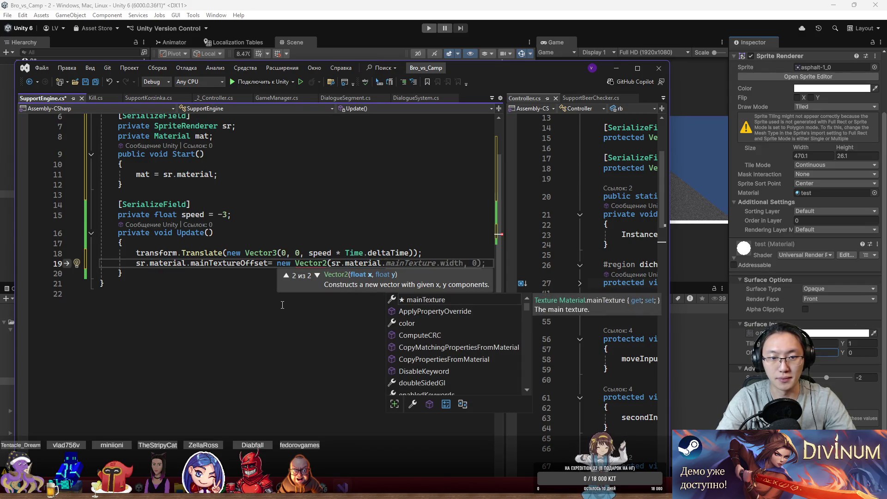
type("main")
key("Tab")
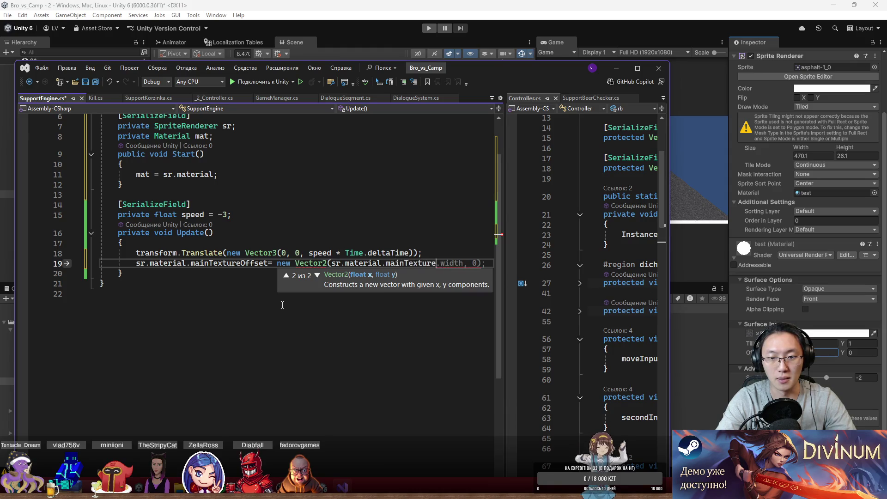
type(".of")
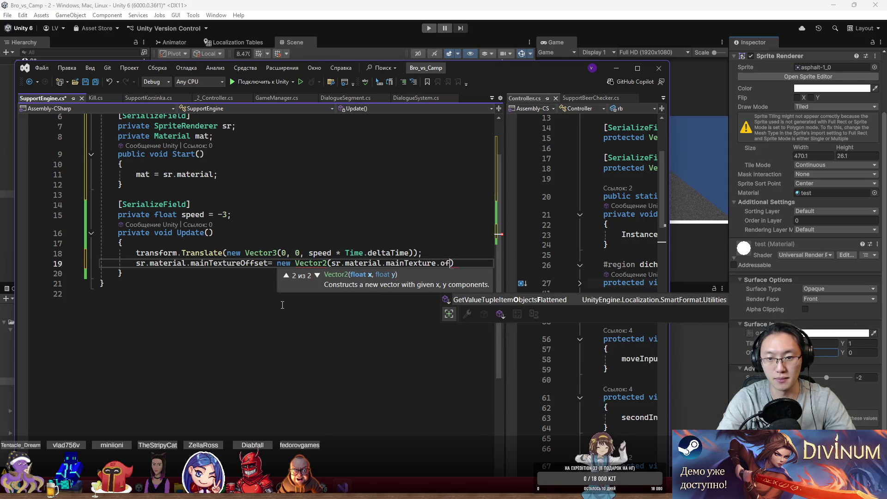
type("Get")
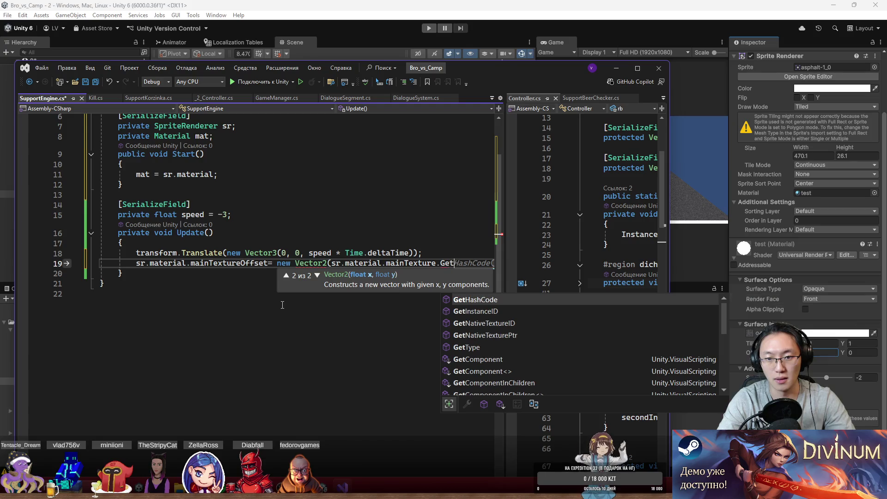
type("O")
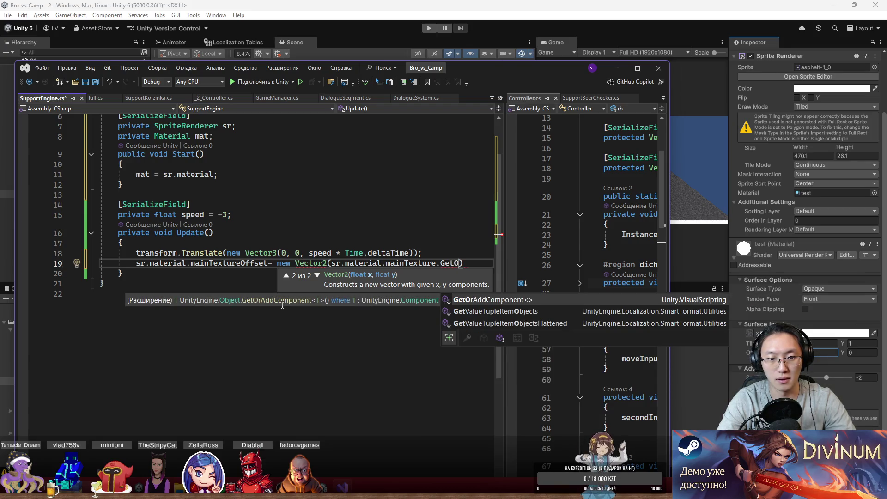
key("BackSpace")
key("BackSpace")
key("BackSpace")
type("P")
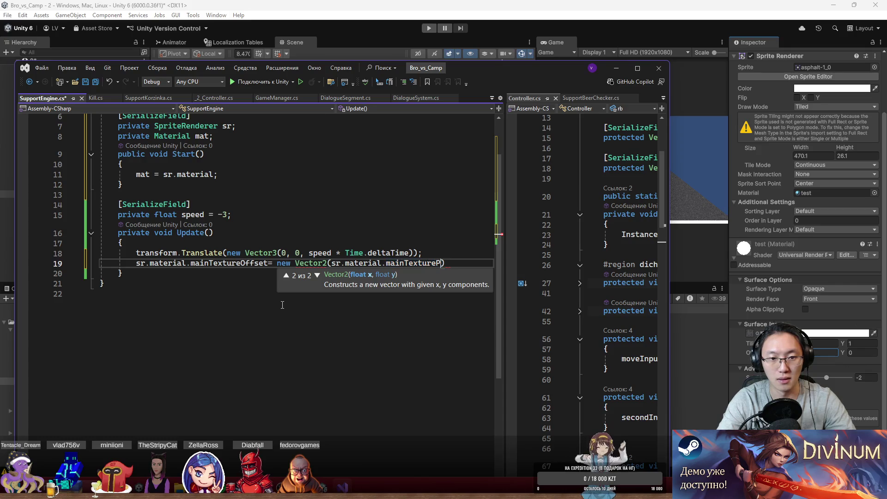
key("BackSpace")
type("Offset")
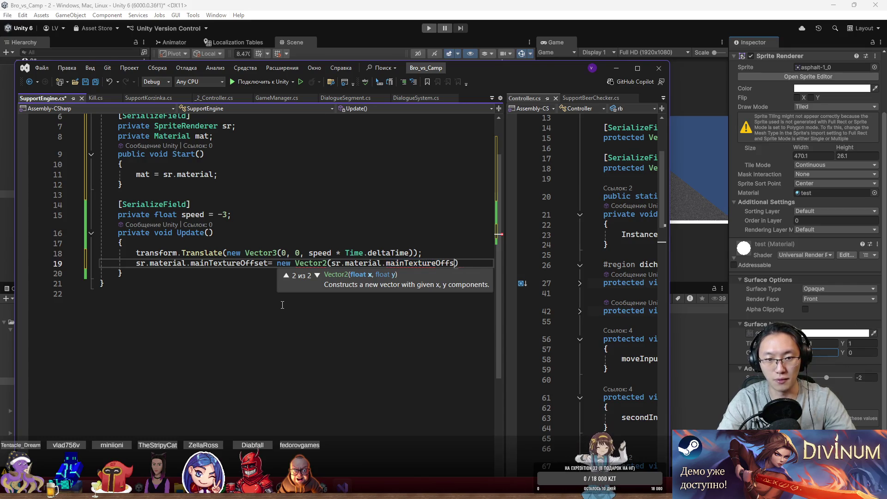
type(".x, 0);")
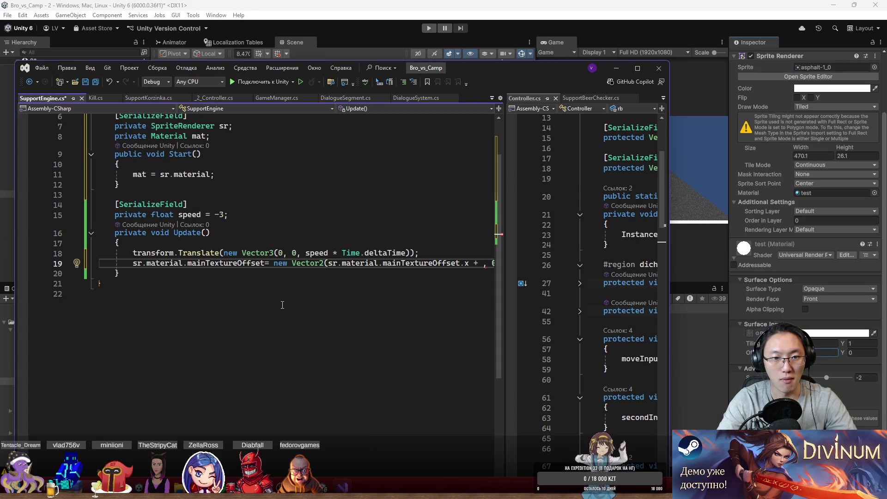
type("sp")
key("Tab")
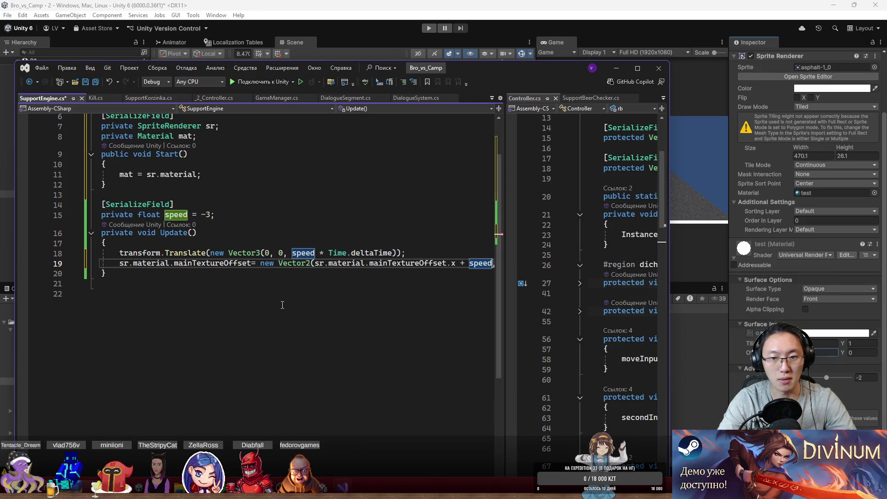
key("ctrl+s")
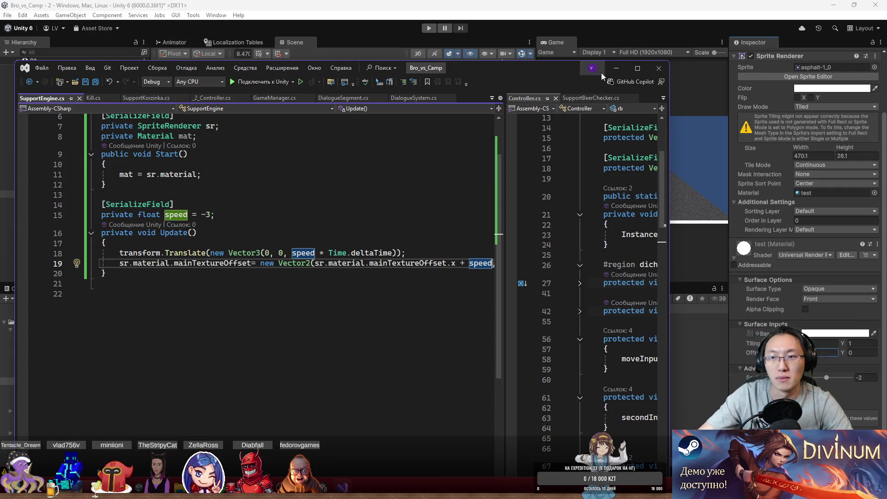
left_click(428, 29)
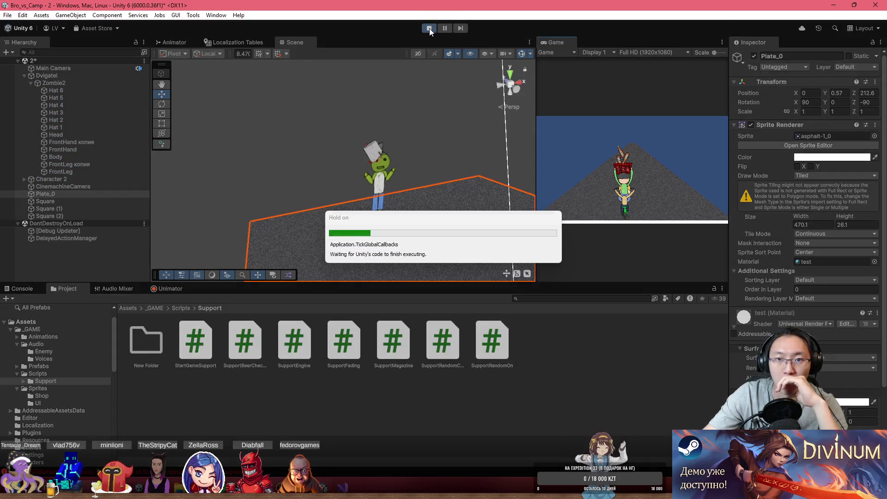
- Stop Play, assign Plate_0's Sprite Renderer to the Sr field on Dvigatel's Support Engine, and play-test
left_click(429, 28)
left_click(89, 76)
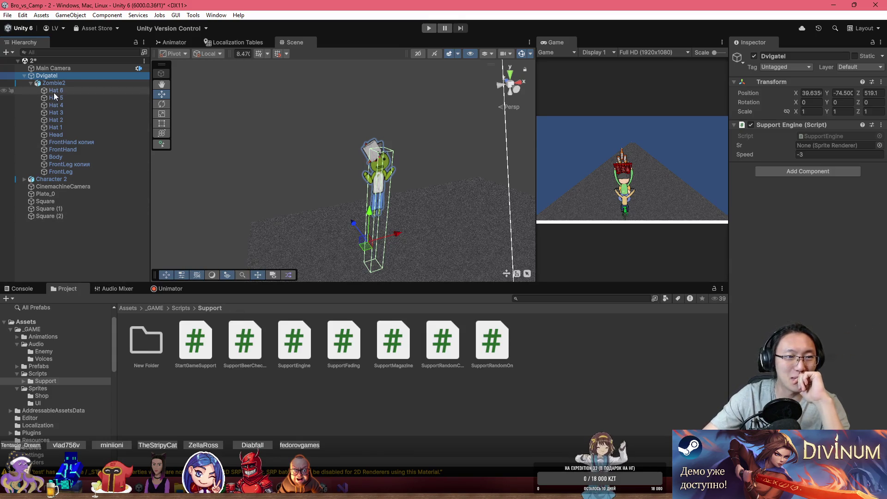
left_click(53, 194)
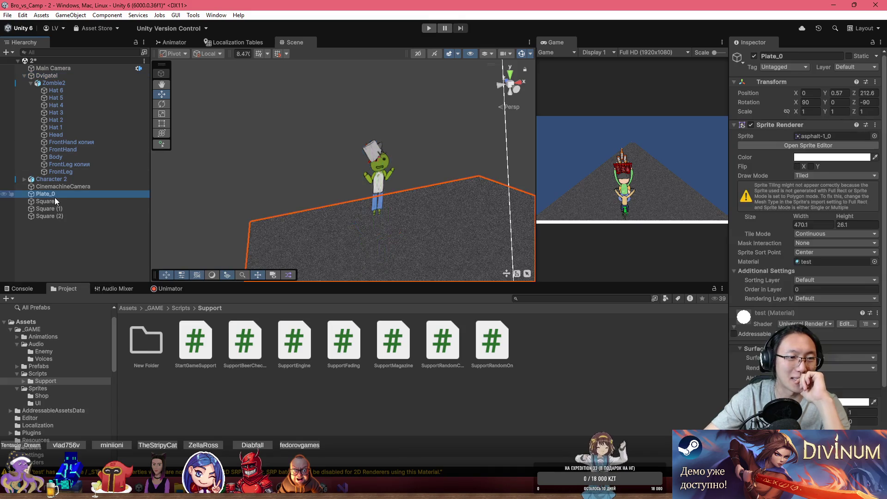
mouse_move(54, 195)
left_mouse_down()
mouse_move(48, 75)
mouse_move(754, 177)
left_mouse_up()
left_click_drag(840, 156, 837, 145)
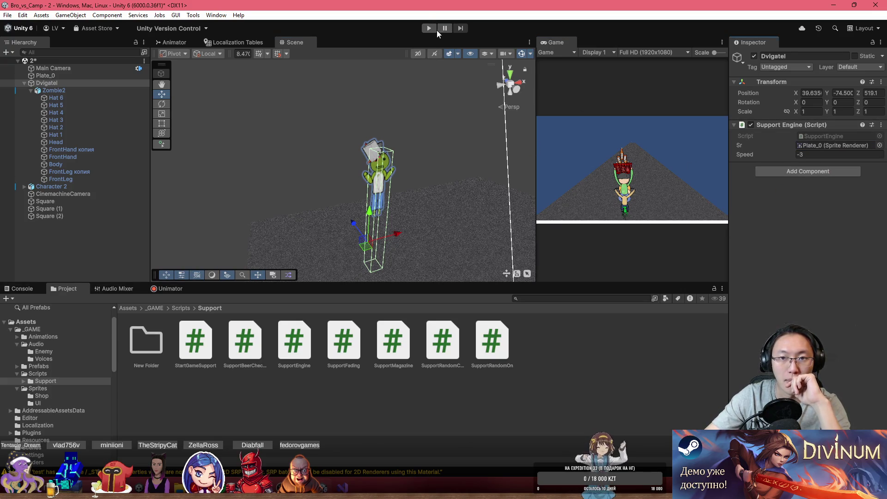
left_click(429, 28)
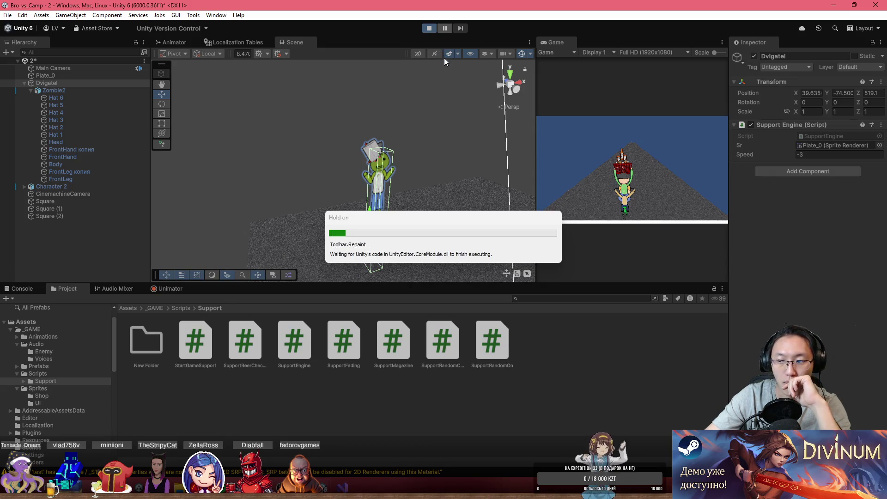
- Orbit around the moving vehicle, check the Console errors, stop Play mode, and return to Visual Studio
mouse_move(297, 130)
left_mouse_down()
mouse_move(351, 184)
mouse_move(368, 186)
mouse_move(386, 206)
mouse_move(416, 210)
left_mouse_up()
left_click(24, 290)
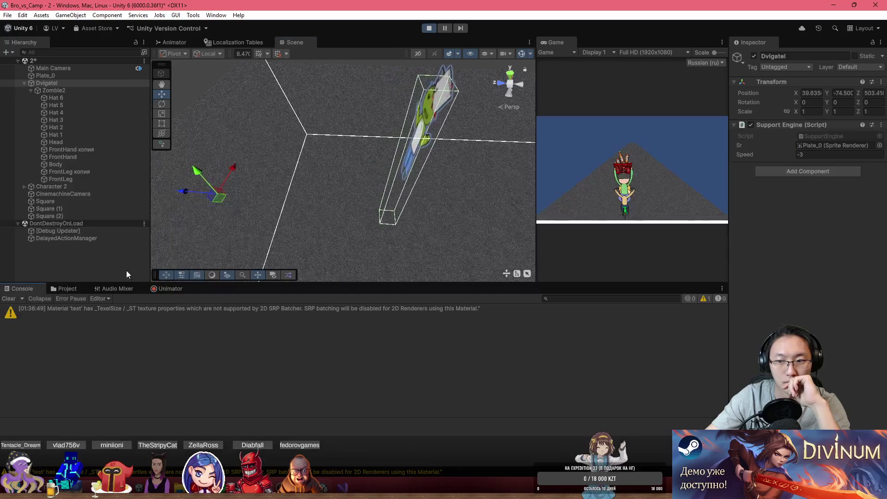
mouse_move(311, 230)
left_mouse_down()
mouse_move(390, 212)
mouse_move(475, 168)
mouse_move(340, 183)
left_mouse_up()
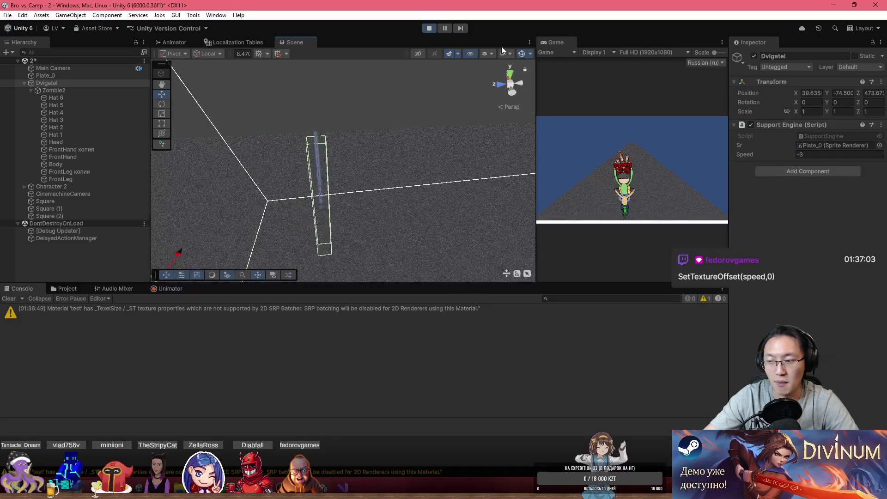
left_click(429, 28)
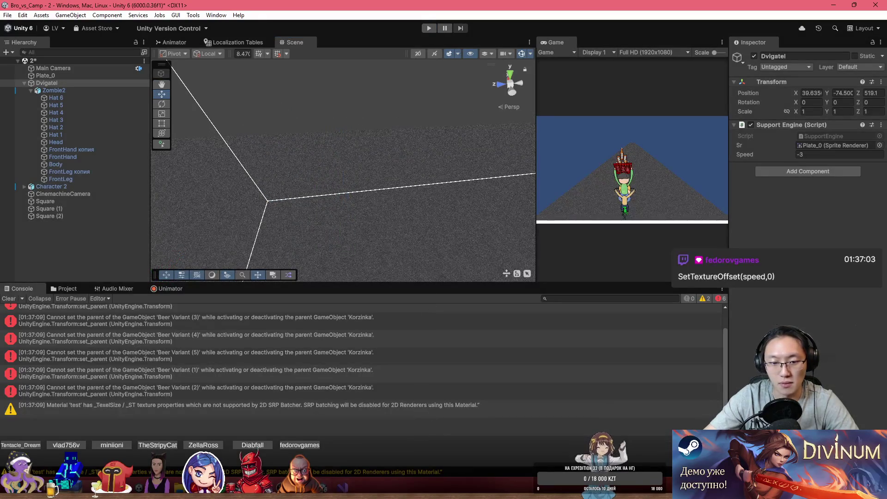
key("alt+Tab")
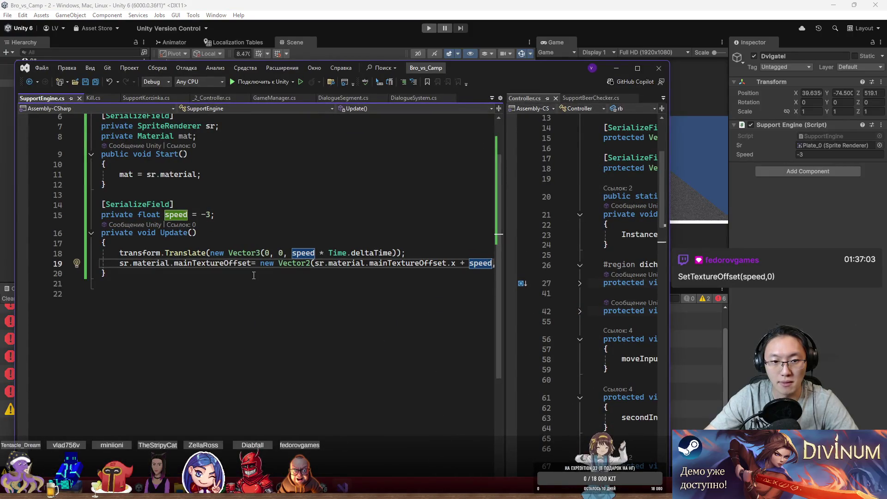
- Replace mainTextureOffset on line 19 with a SetTextureOffset call
double_click(242, 266)
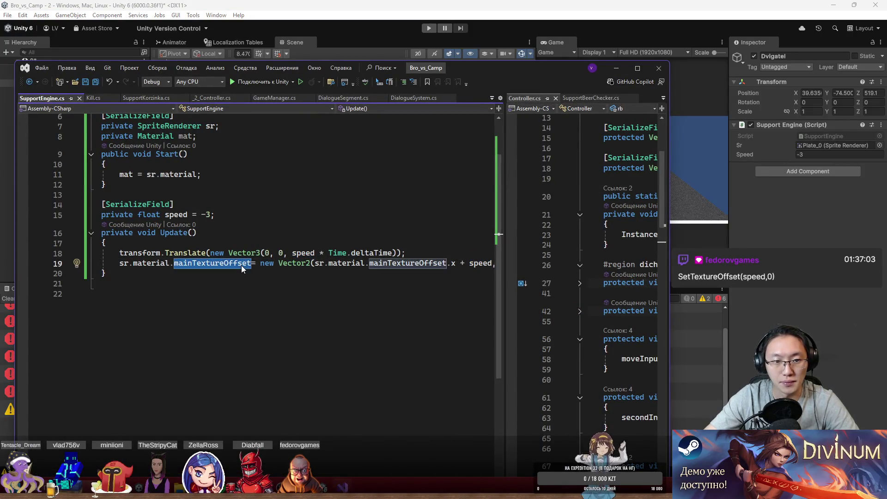
type("Set")
type("Texture")
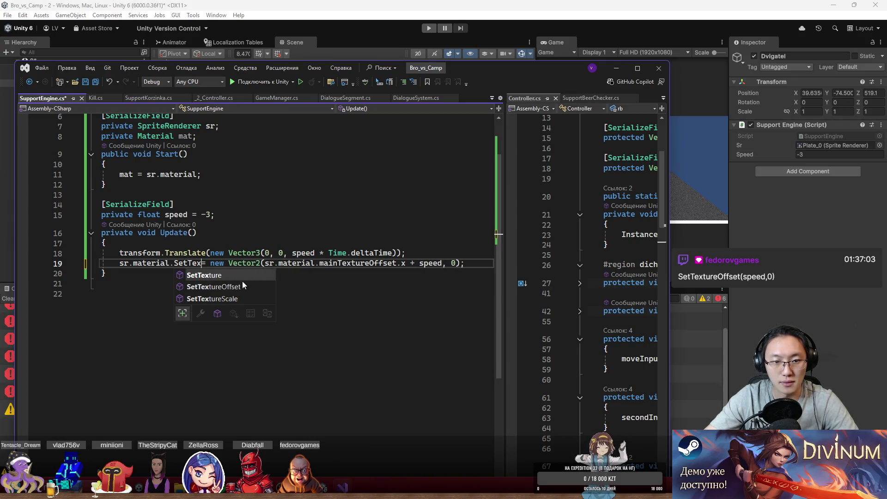
key("Down")
key("Tab")
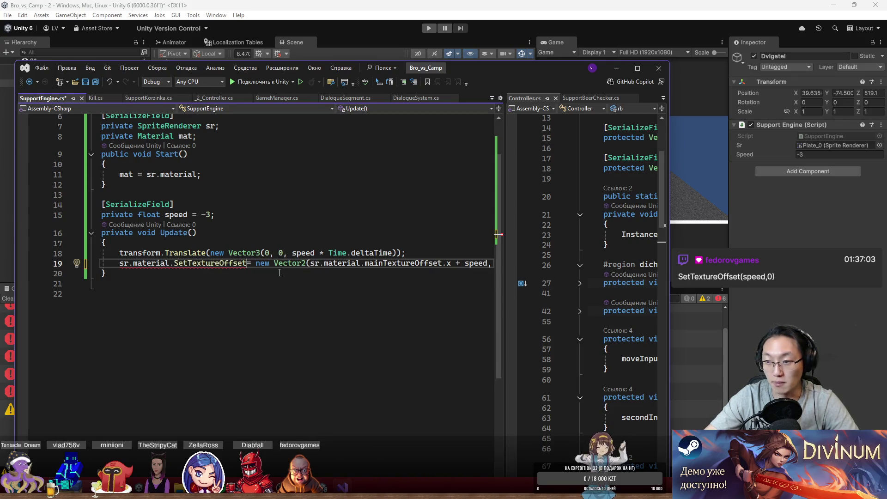
- Delete the leftover '= new Vector2' and offset prefix so the call reads SetTextureOffset(speed, 0)
left_click_drag(248, 265, 302, 267)
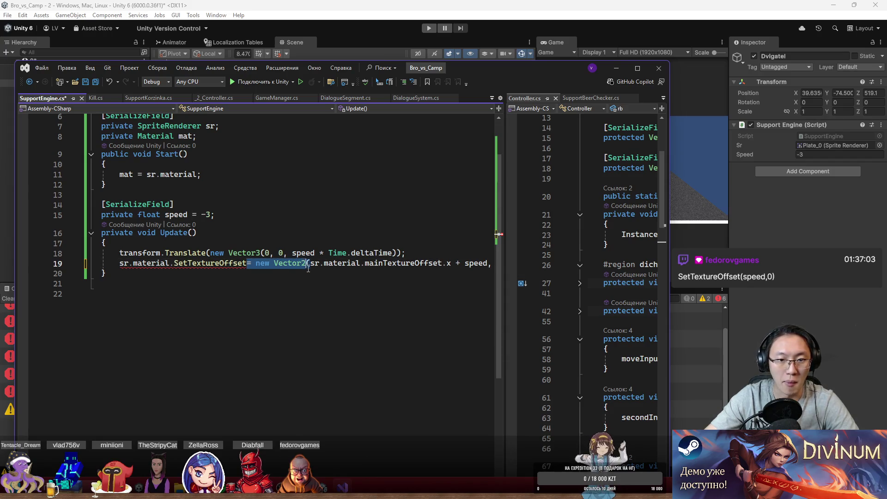
key("BackSpace")
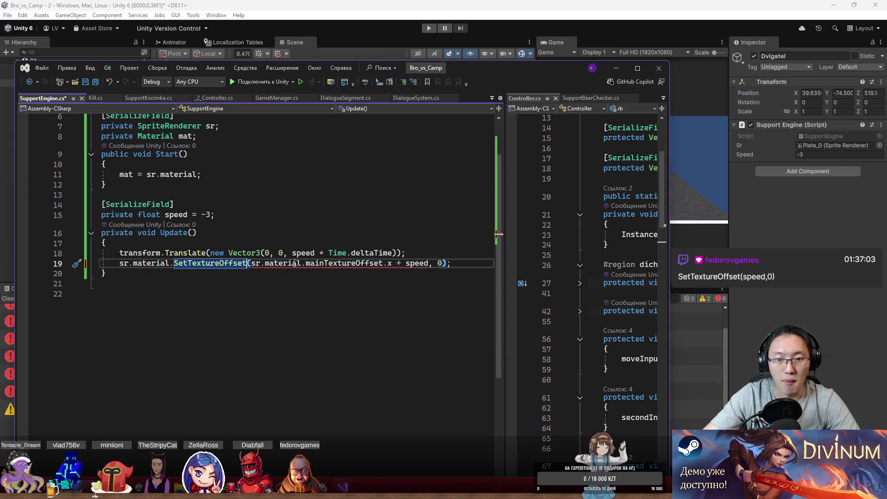
double_click(329, 264)
key("BackSpace")
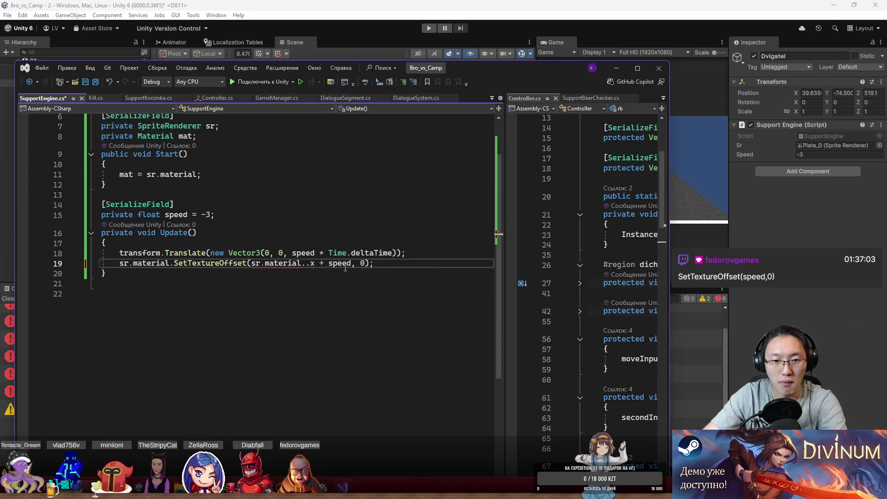
left_click_drag(329, 263, 251, 263)
key("BackSpace")
left_click(334, 341)
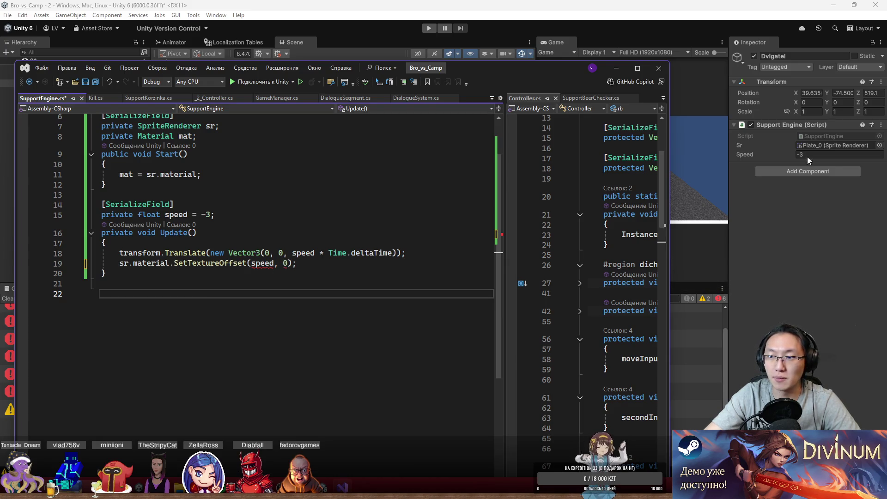
left_click(719, 194)
- Select Plate_0, then clear line 19's arguments and review the SetTextureOffset overloads
left_click(364, 174)
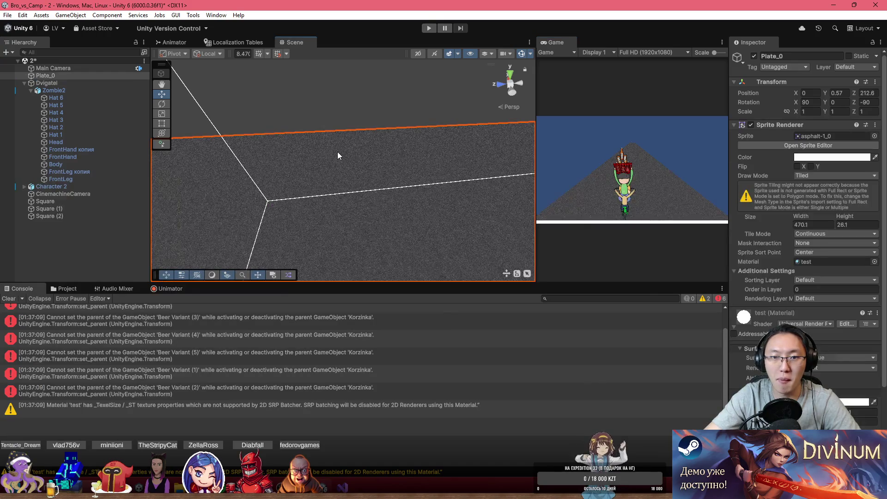
key("alt+Tab")
scroll(808, 231, "down", 3)
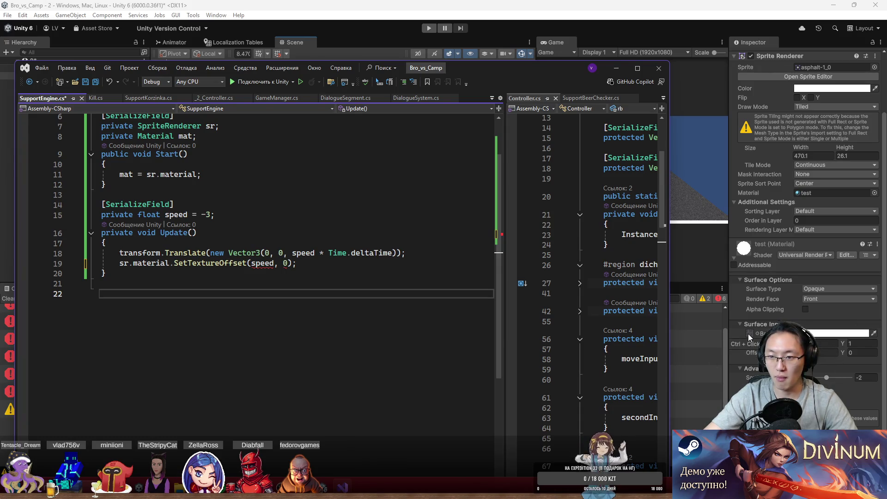
left_click_drag(252, 263, 288, 264)
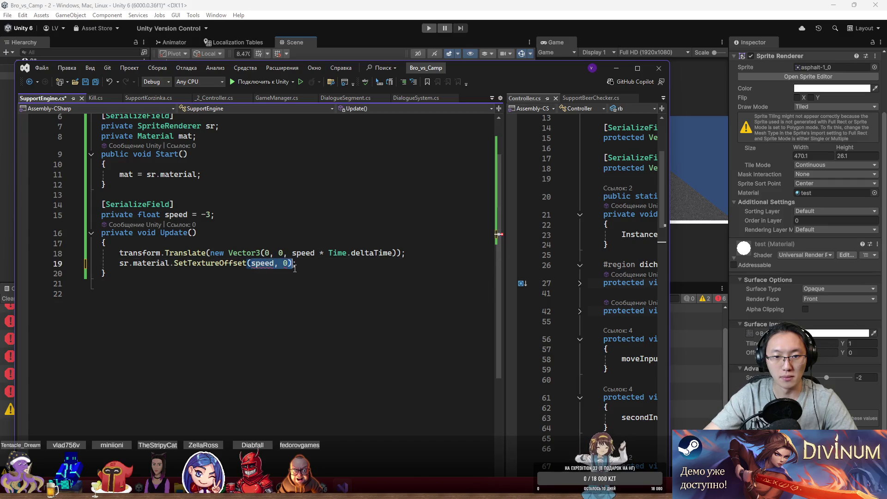
key("BackSpace")
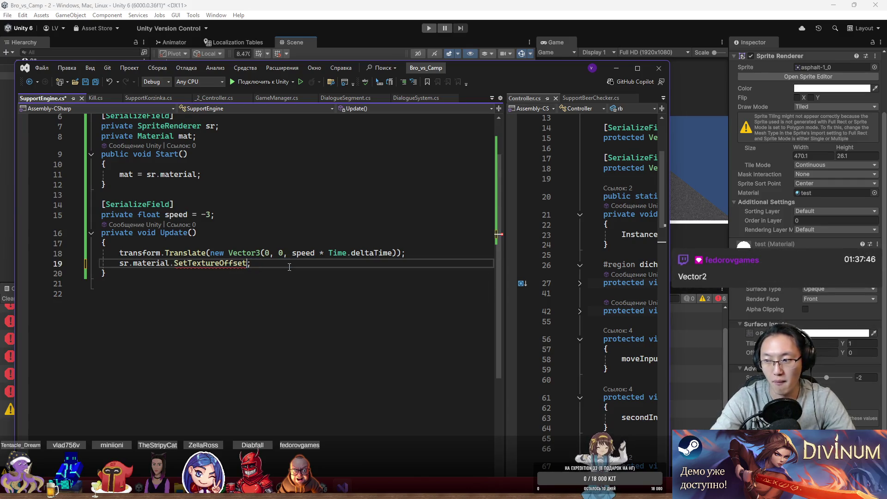
key("ctrl+shift+space")
key("ctrl+space")
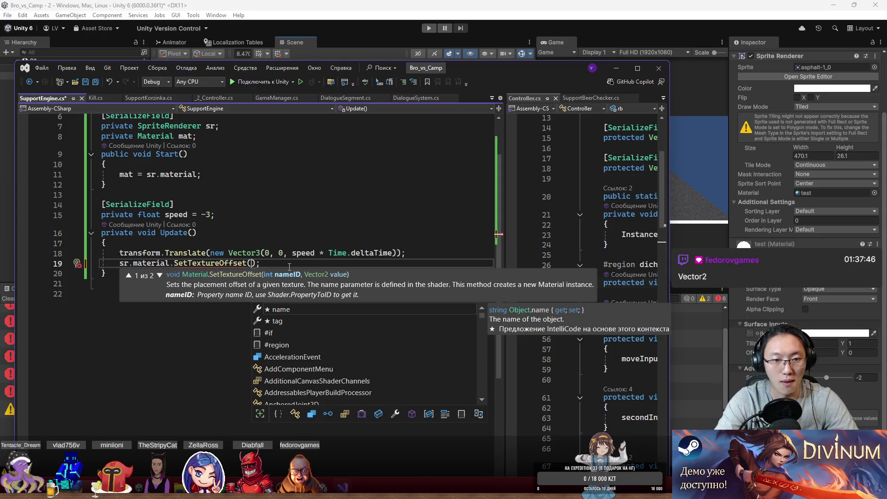
left_click(158, 276)
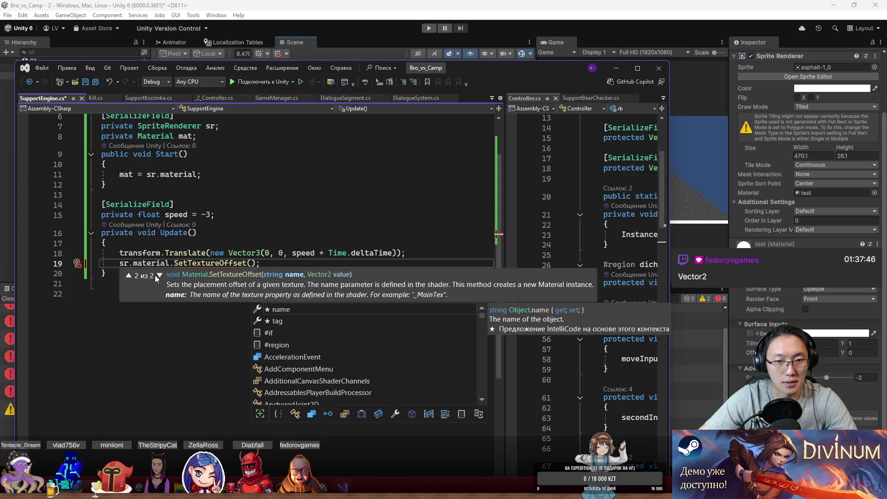
left_click(128, 275)
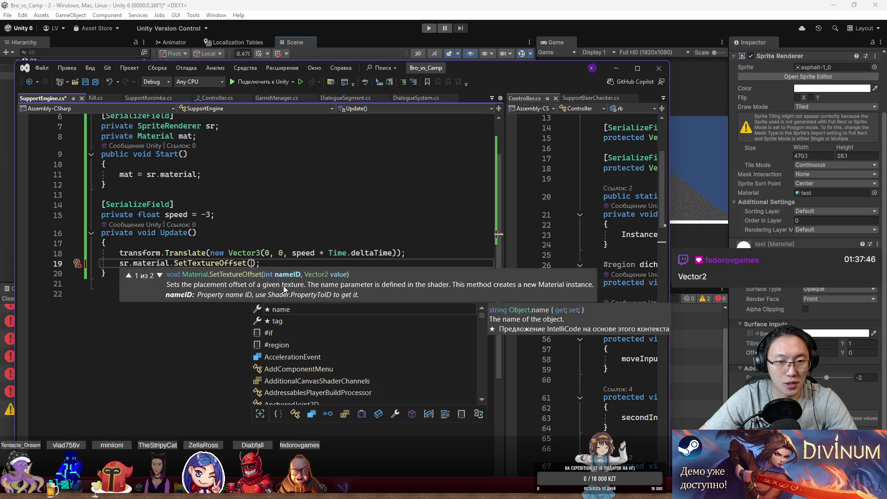
- Enter arguments 0, new Vector2(speed, 0), save SupportEngine.cs, and switch to Unity
type("0")
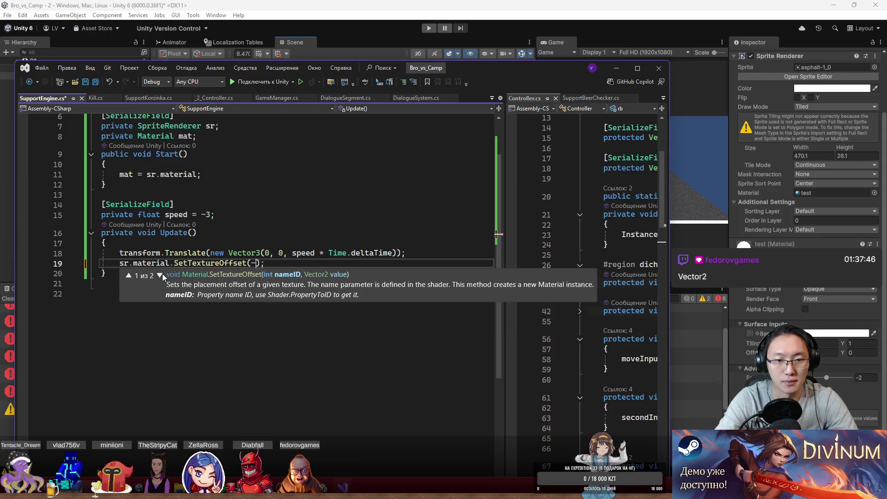
type(",")
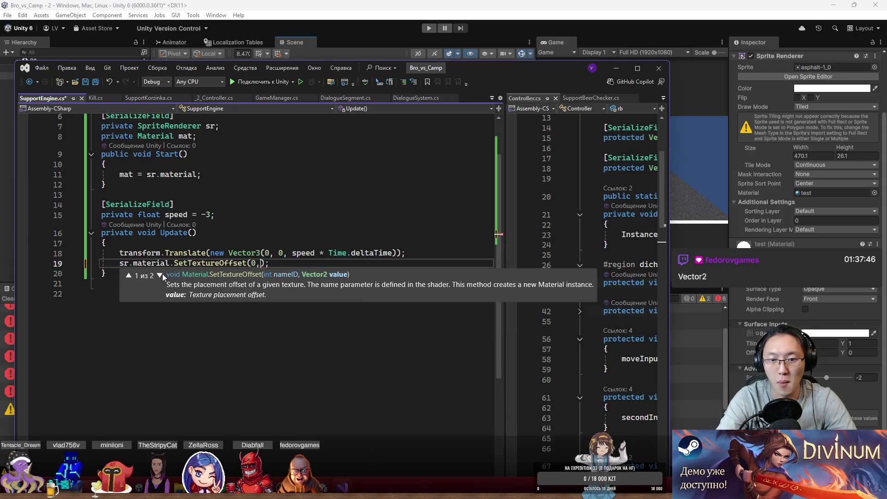
type("Ve")
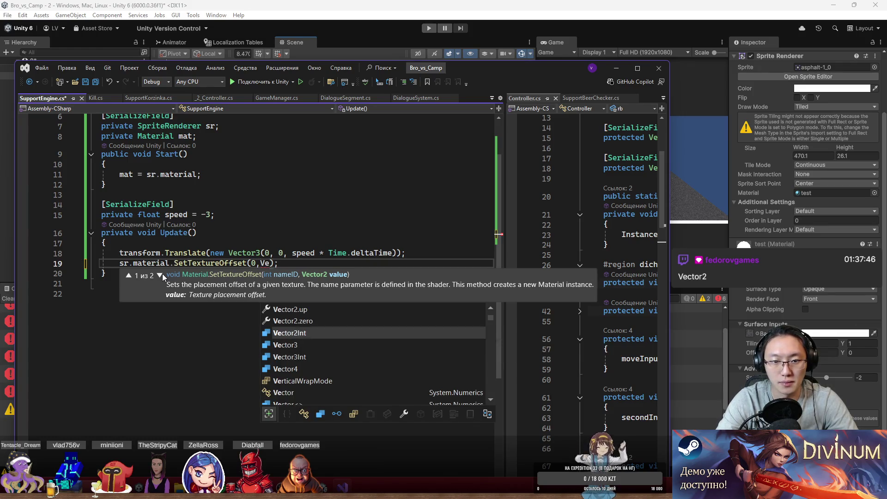
key("BackSpace")
key("BackSpace")
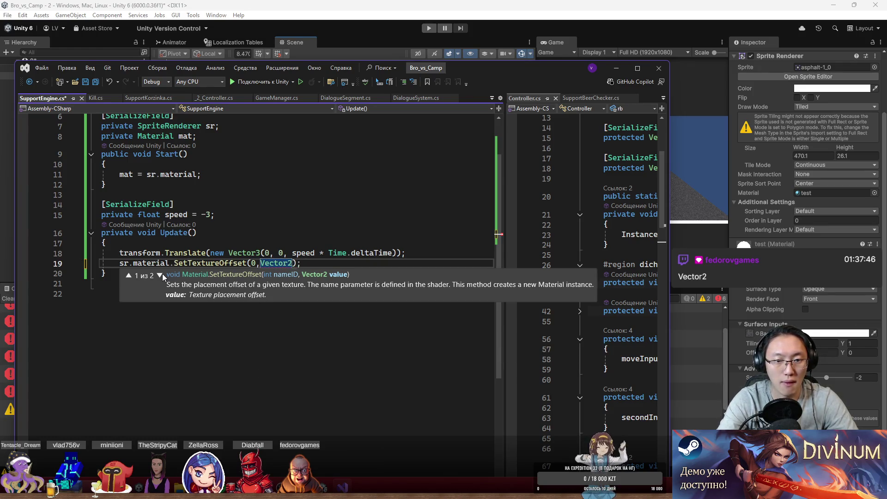
type("new Vector2(sp")
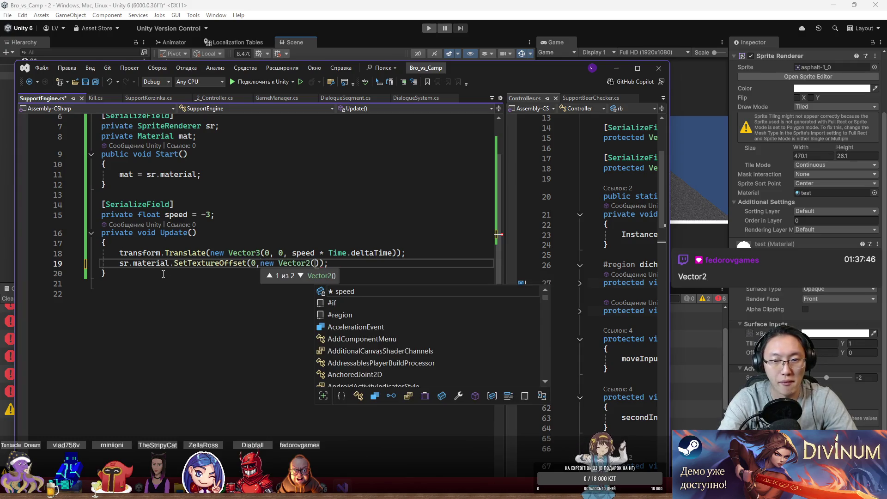
key("Tab")
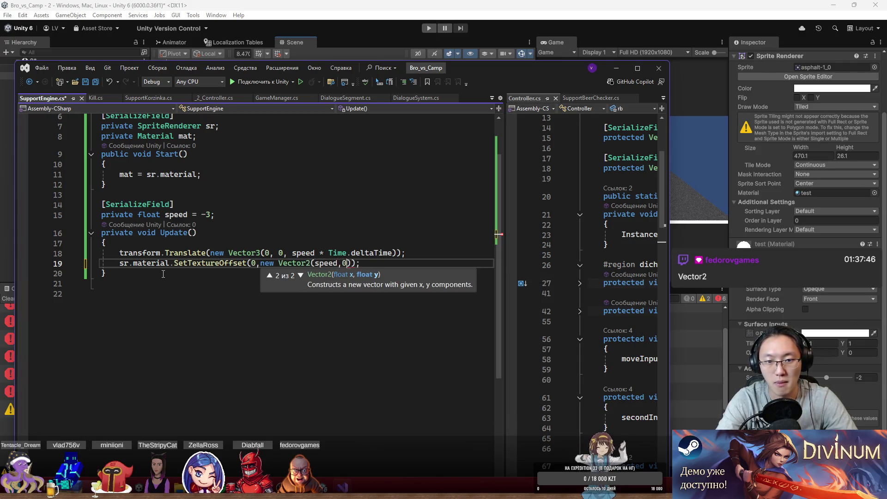
key("ctrl+s")
left_click(425, 29)
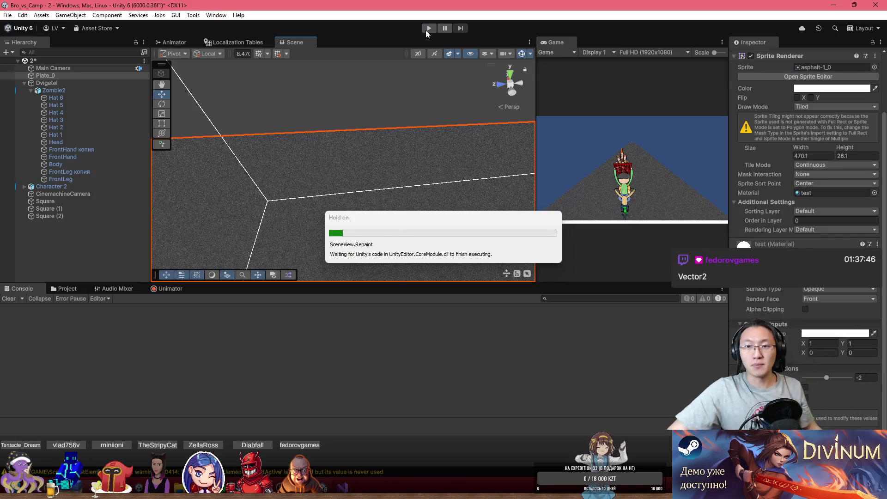
- Play-test the road until the Console reports the missing texture property, then stop and return to Visual Studio
left_click(425, 29)
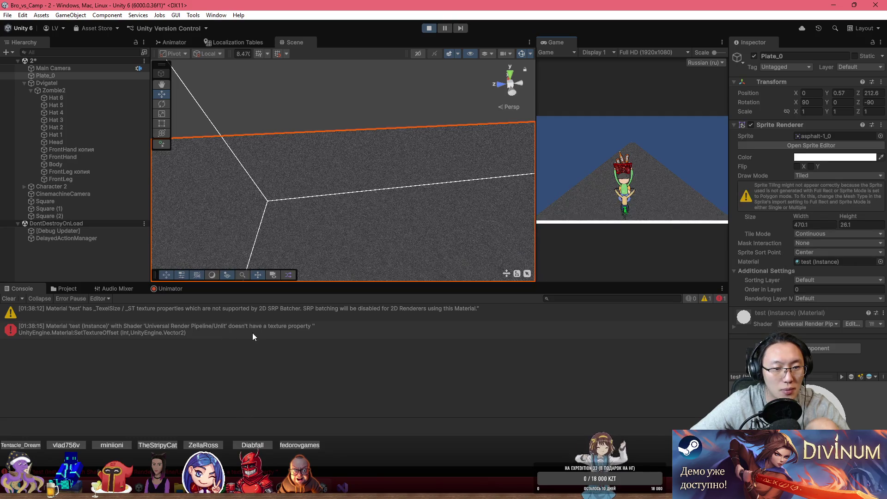
left_click(428, 28)
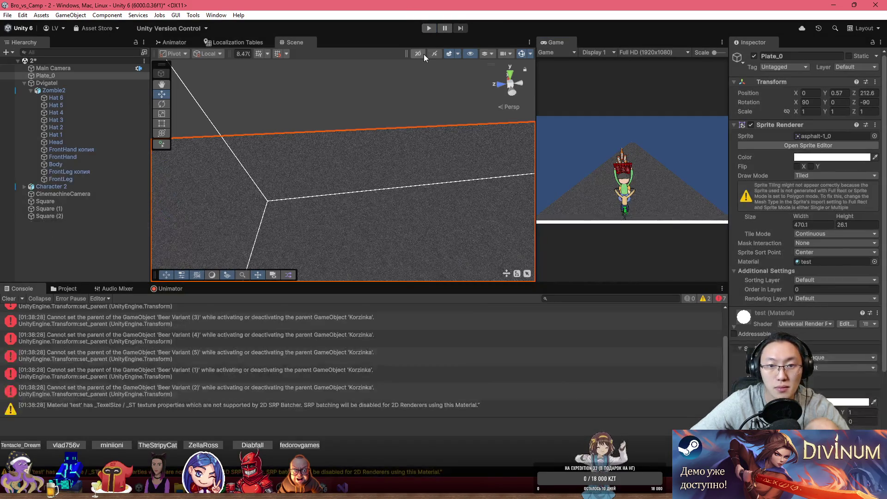
key("alt+Tab")
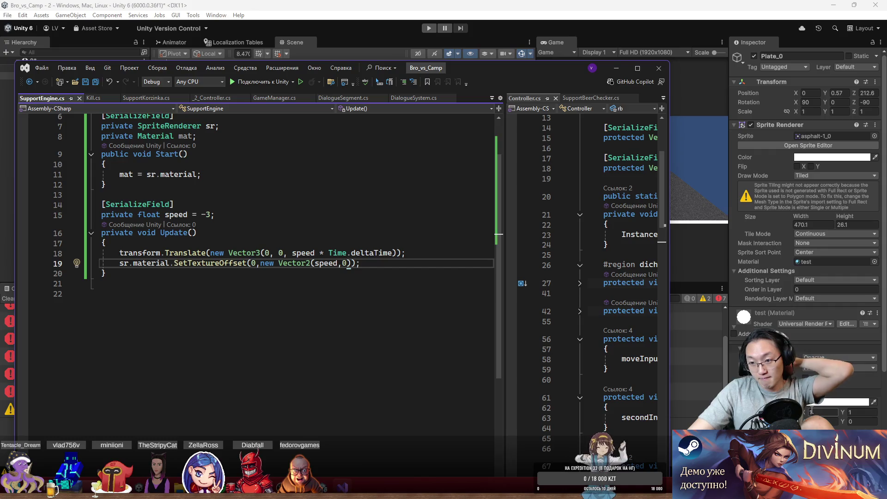
- Add a new line after the offset call and delete the Start method
left_click(411, 263)
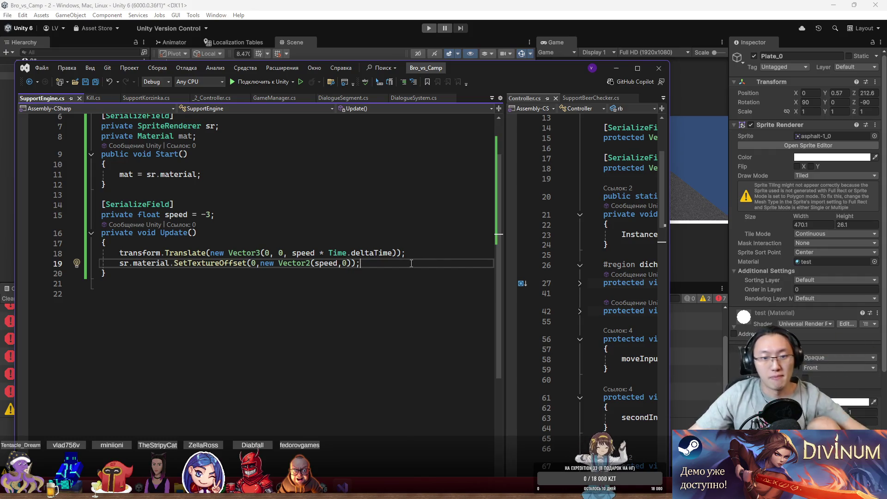
key("Return")
key("ctrl+space")
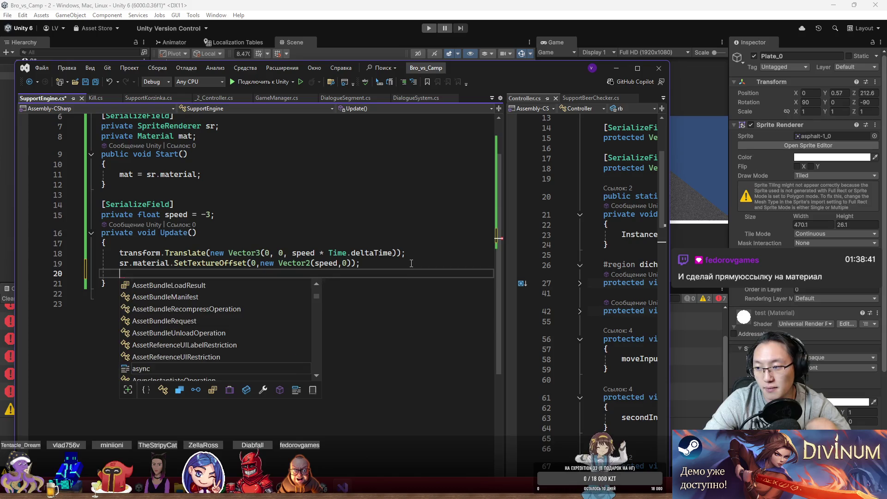
key("Escape")
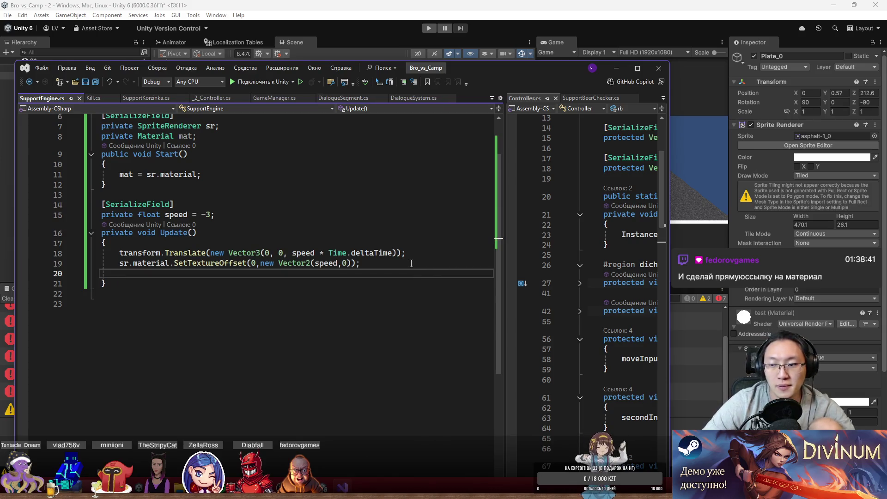
left_click_drag(462, 68, 512, 57)
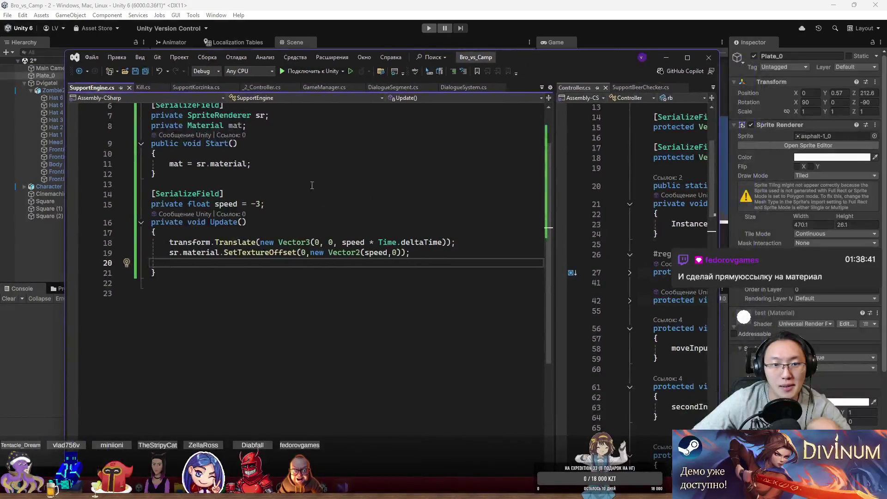
scroll(245, 185, "up", 2)
left_click_drag(257, 235, 293, 192)
key("Delete")
- Move [SerializeField] above 'private Material mat;', save the script, and switch to Unity
left_click(167, 168)
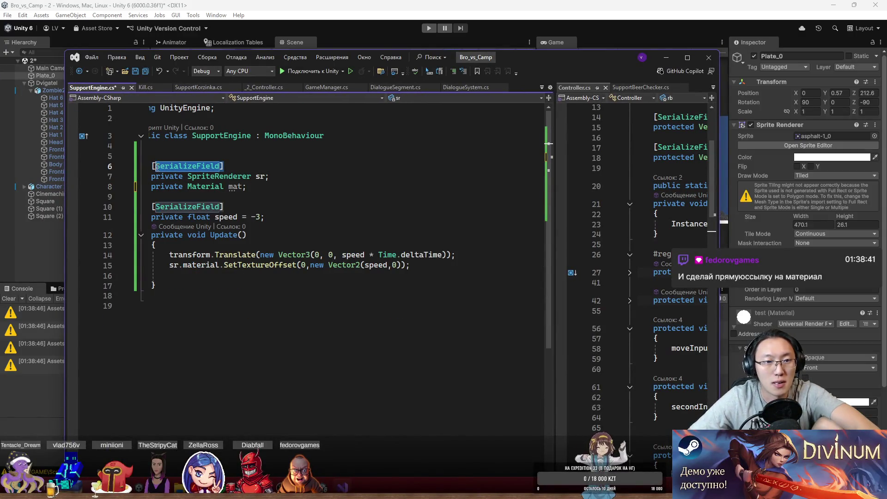
key("ctrl+x")
left_click(289, 176)
key("Return")
key("ctrl+v")
key("ctrl+s")
key("alt+Tab")
key("ctrl+p")
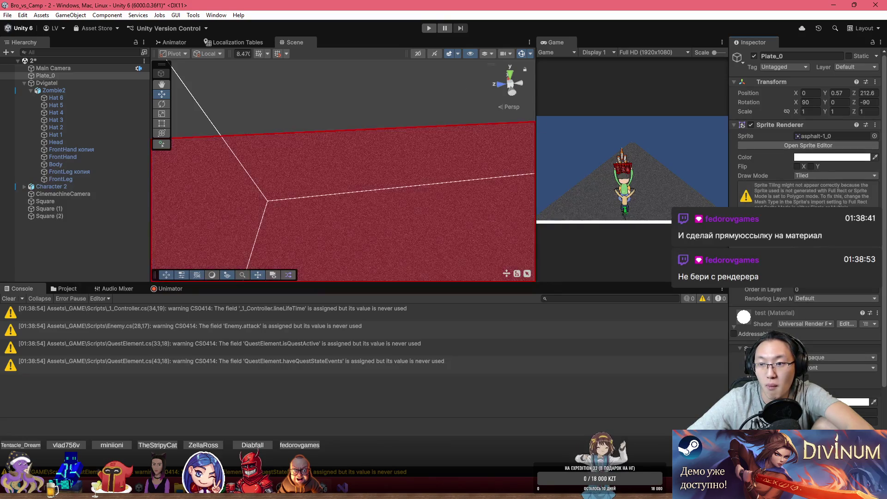
- Assign the test material to the Mat slot on Dvigatel's Support Engine
left_click(63, 288)
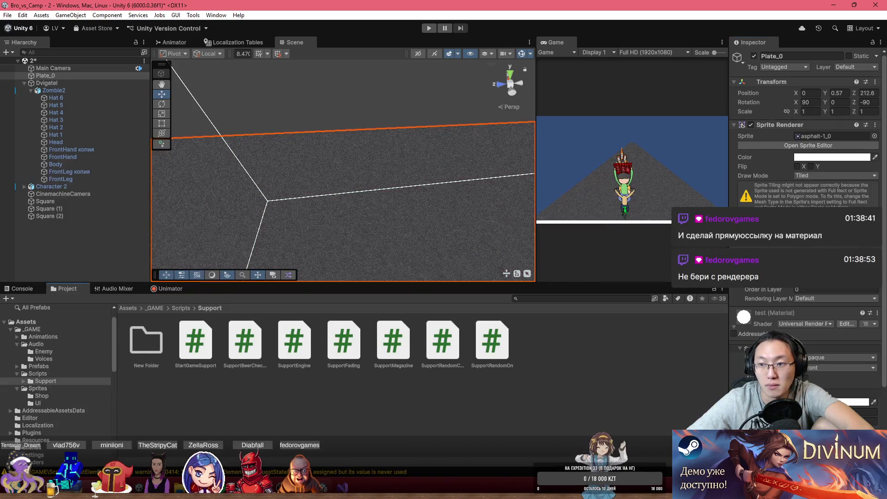
left_click(831, 262)
scroll(808, 231, "down", 3)
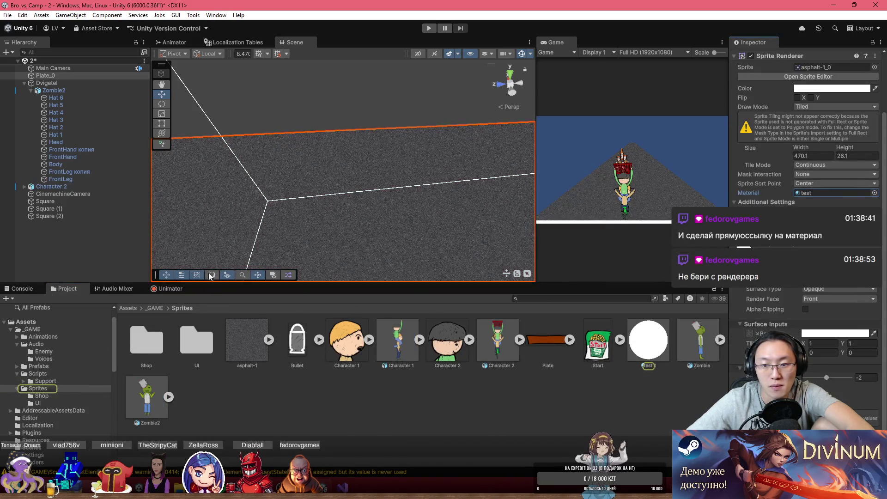
left_click(77, 69)
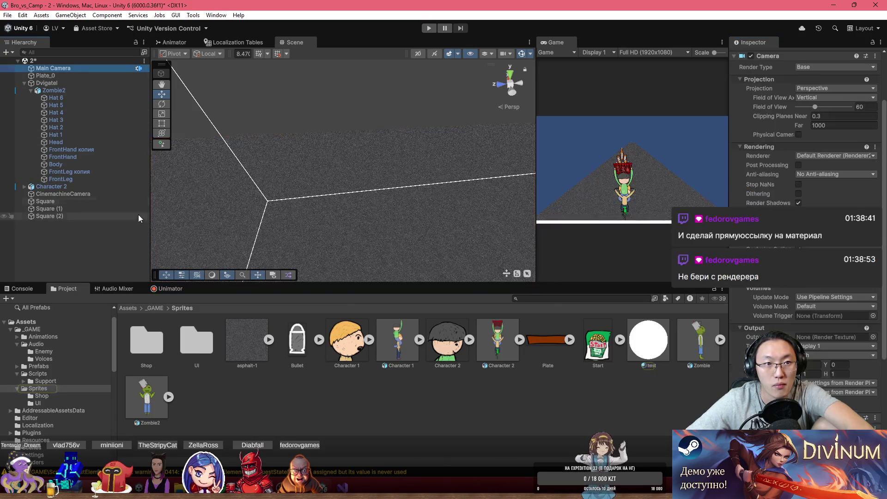
left_click(61, 77)
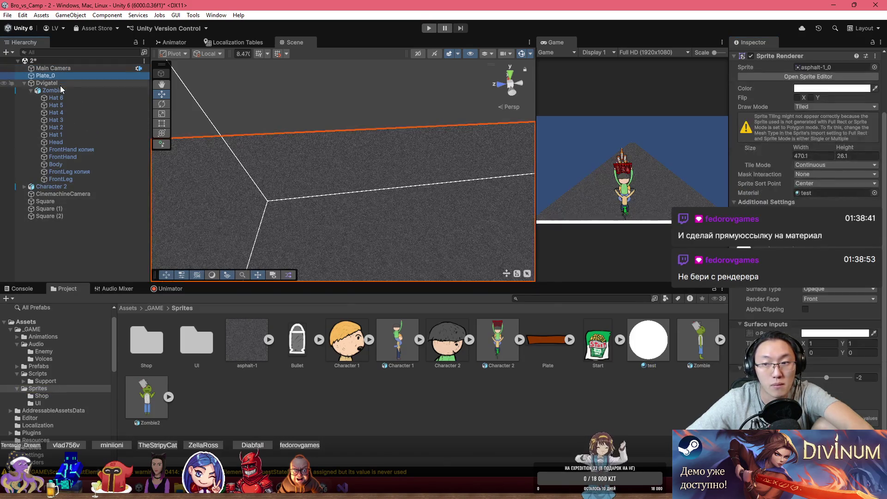
left_click(63, 83)
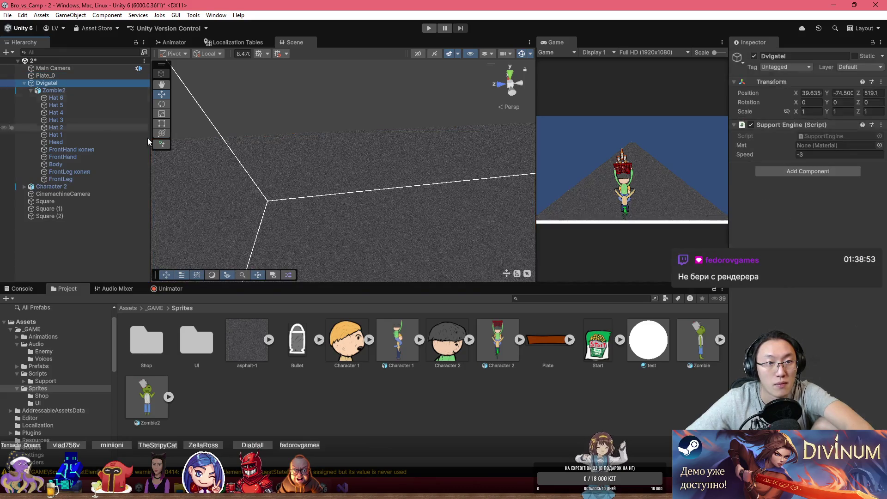
left_click_drag(648, 340, 812, 147)
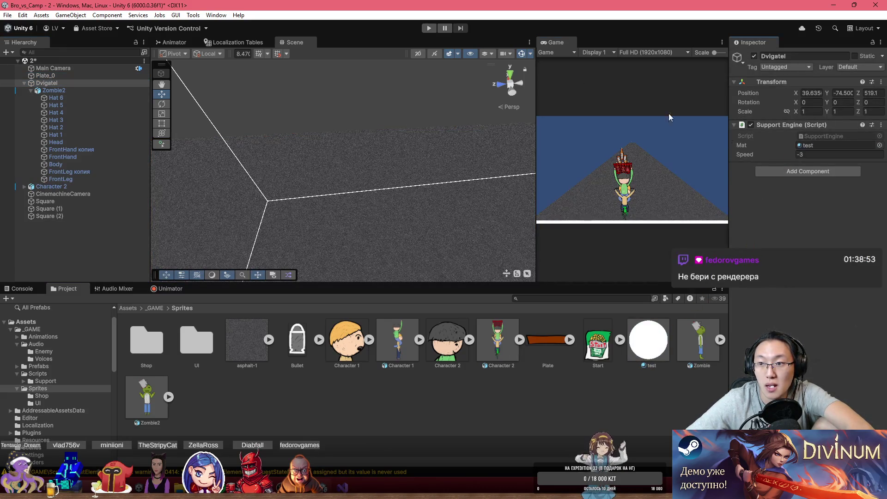
- Play-test, inspect the NullReferenceException in the Console, stop, and open SupportEngine line 16
left_click(428, 29)
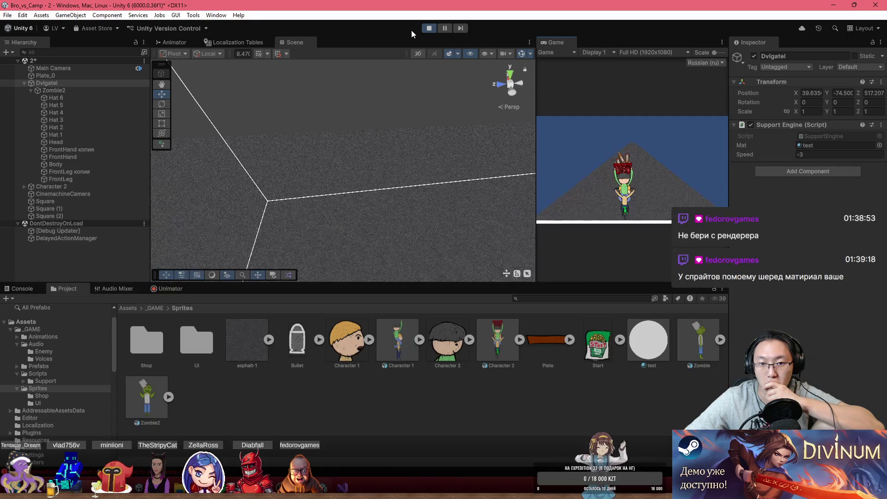
left_click(23, 289)
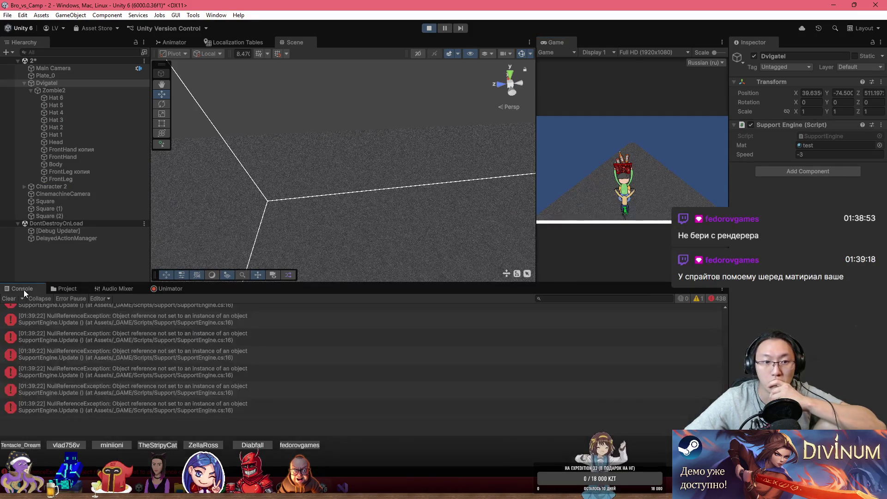
left_click(259, 383)
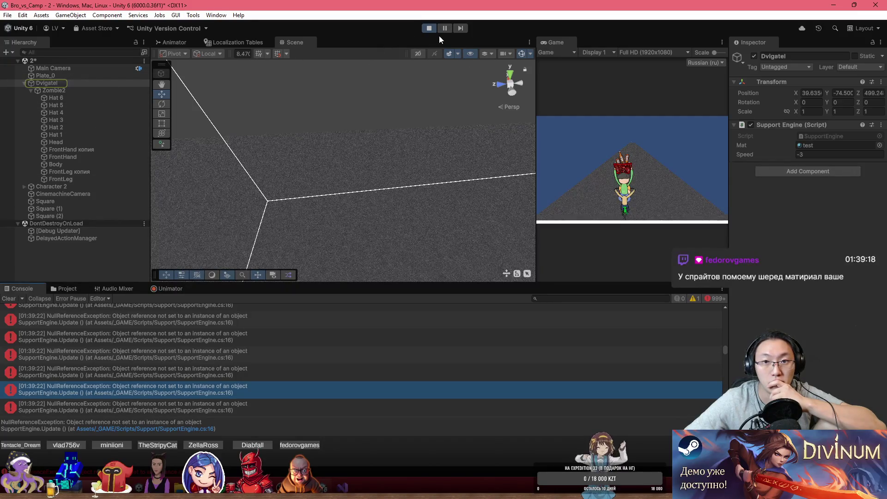
left_click(429, 28)
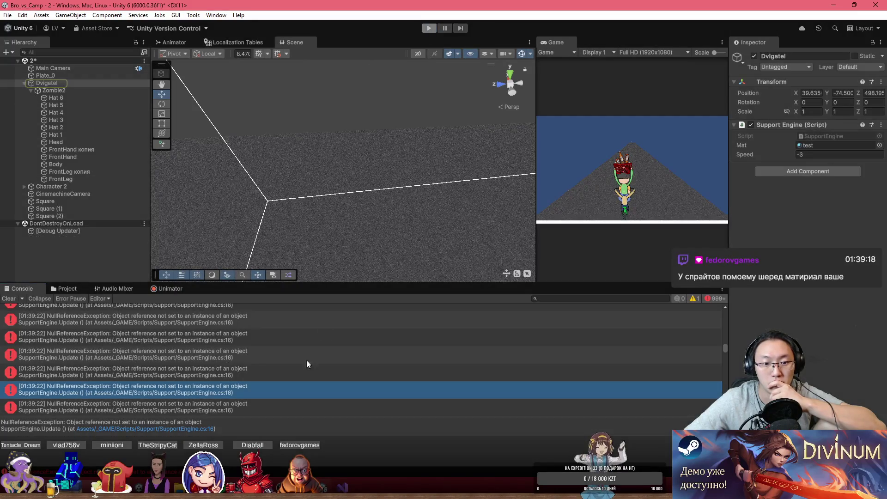
left_click(196, 429)
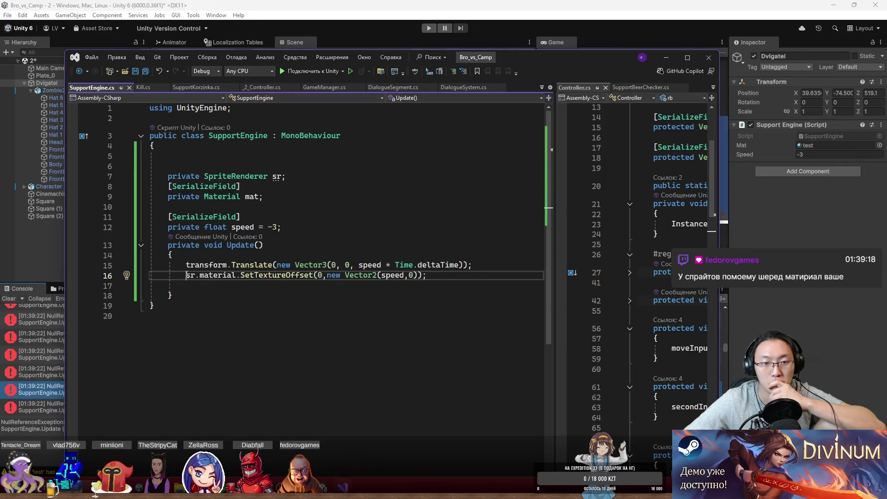
- Comment out line 16 and start line 17 with the mat field name
type("//")
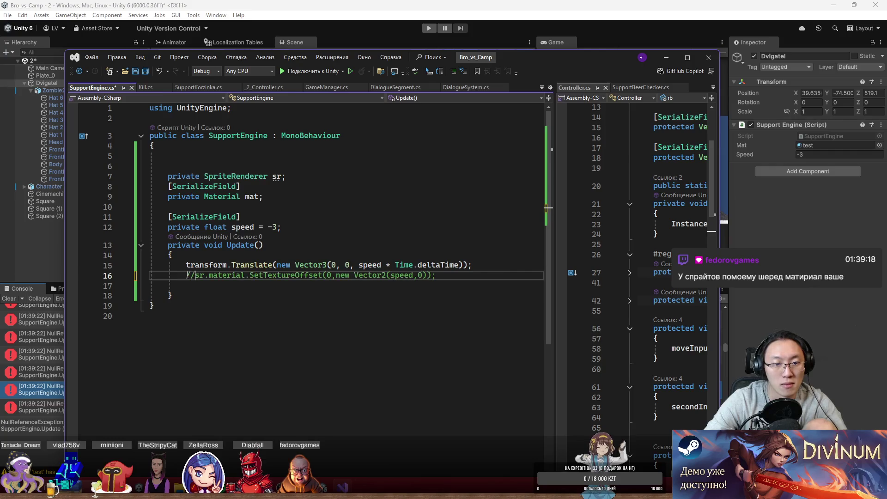
left_click(228, 285)
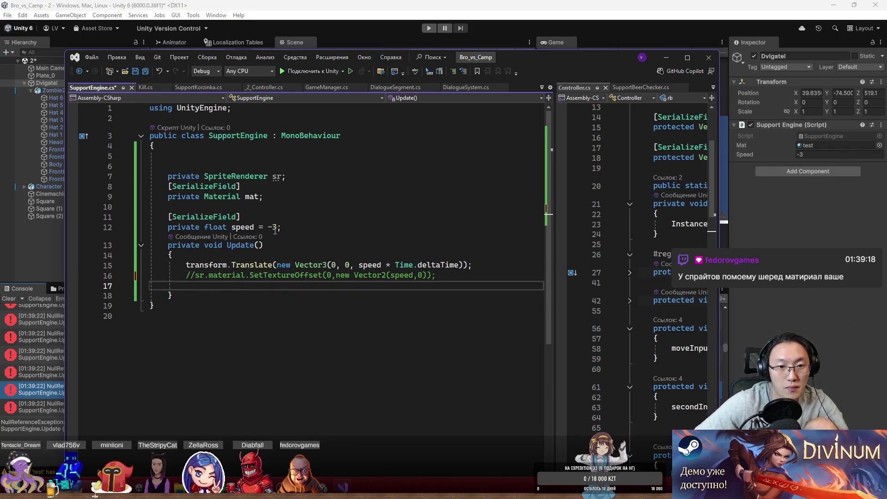
double_click(252, 196)
key("ctrl+c")
left_click(284, 285)
key("ctrl+v")
- Append .SetTextureOffset(0, new Vector2(speed, 0)) after mat on line 17, save, and return to Unity
left_click_drag(284, 283, 245, 276)
key("Delete")
key("ctrl+z")
key("ctrl+z")
key("ctrl+z")
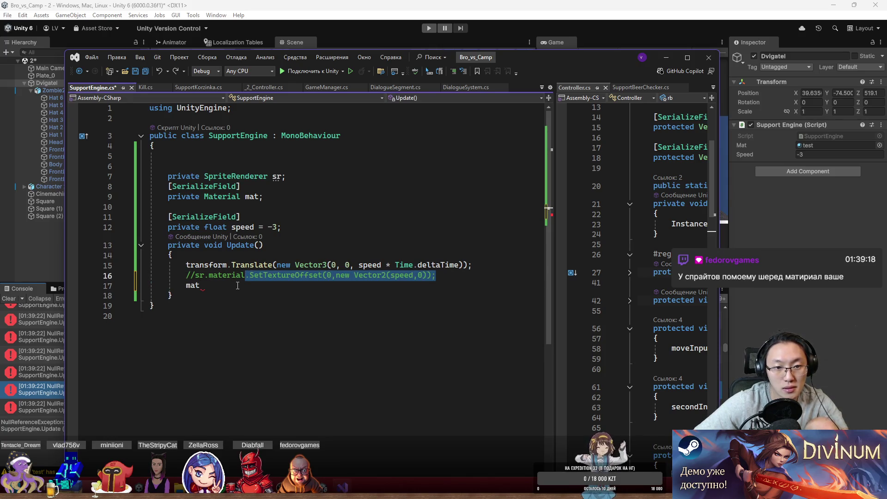
key("ctrl+c")
left_click(237, 285)
key("ctrl+v")
left_click(289, 320)
key("ctrl+s")
key("alt+Tab")
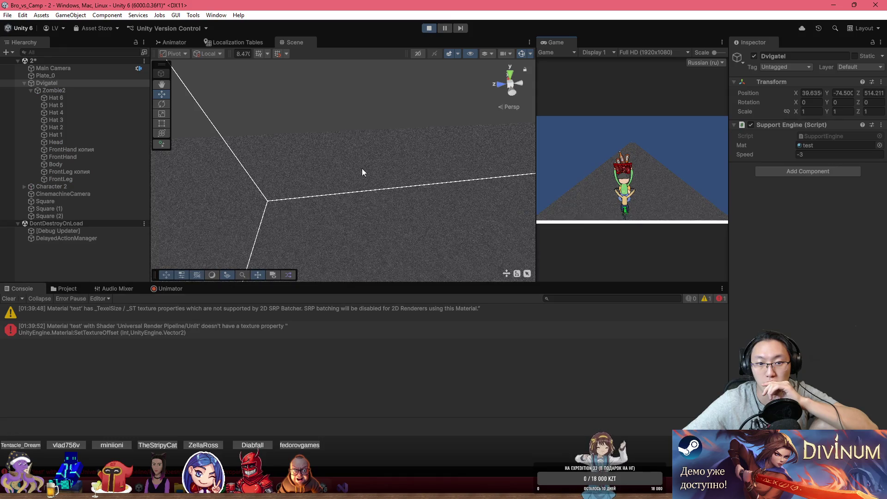
- Read the test material's Unlit shader texture-property error, stop Play mode, and start a new line 18
left_click(336, 224)
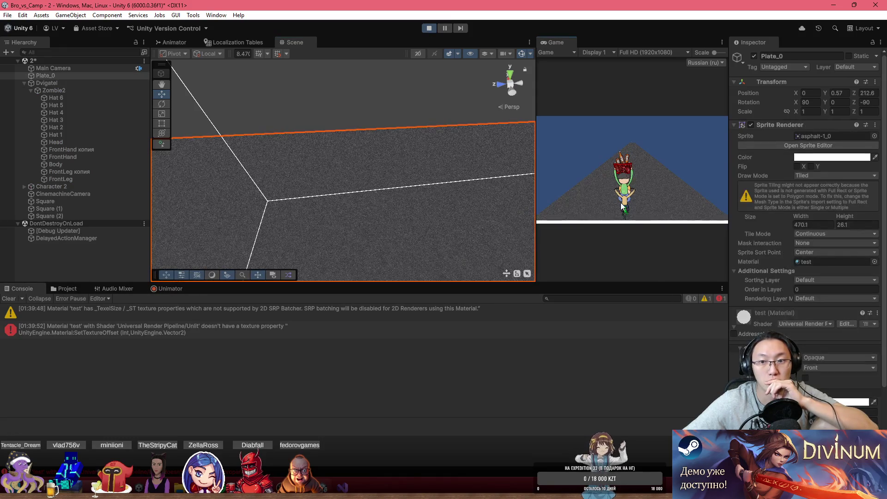
left_click(275, 329)
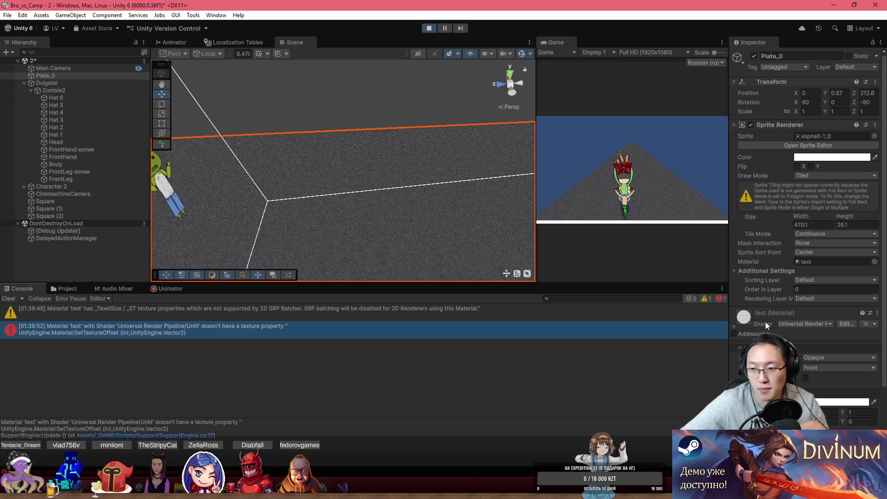
key("ctrl+p")
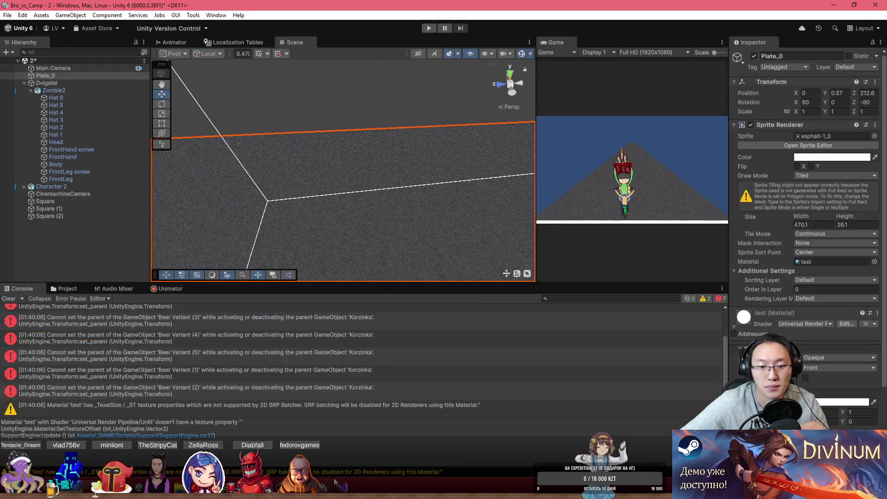
left_click(337, 484)
left_click(433, 285)
key("Return")
- Begin line 18 with 'mat.mainTextureOffset =', correcting the mistyped 'mar.' first
type("mar")
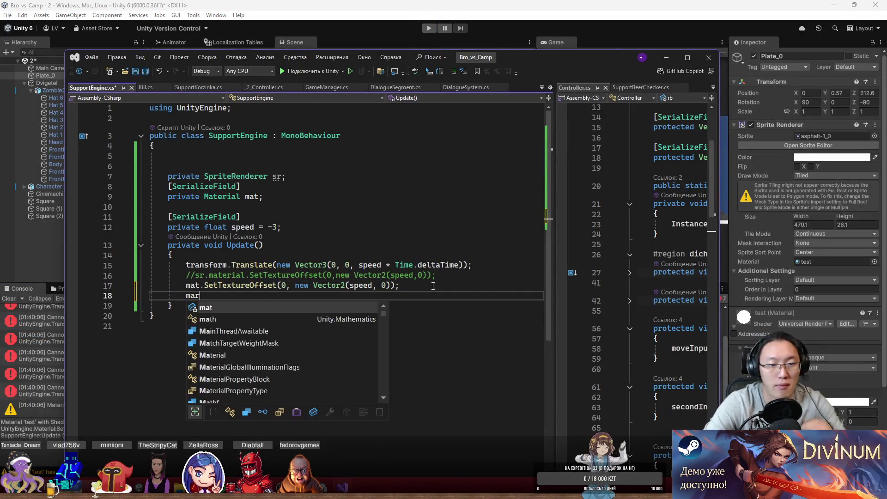
type(".")
key("ctrl+z")
key("ctrl+z")
type("mat.")
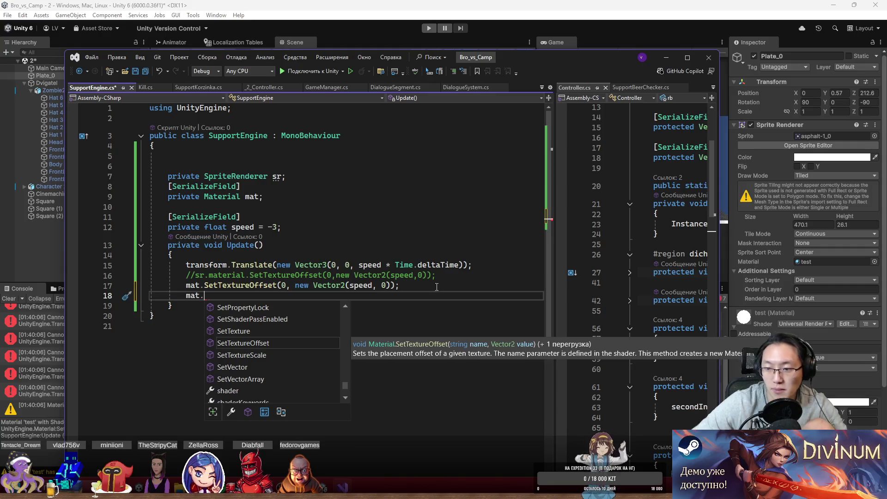
scroll(844, 361, "down", 3)
type("off")
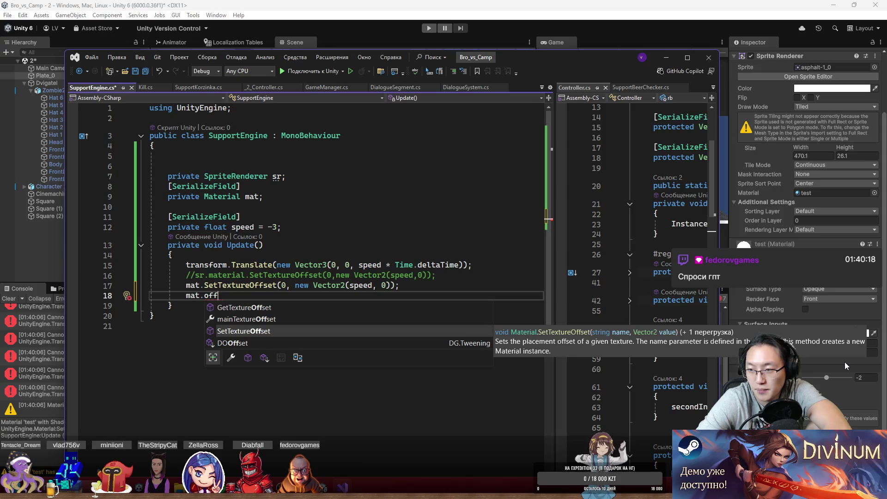
key("Up")
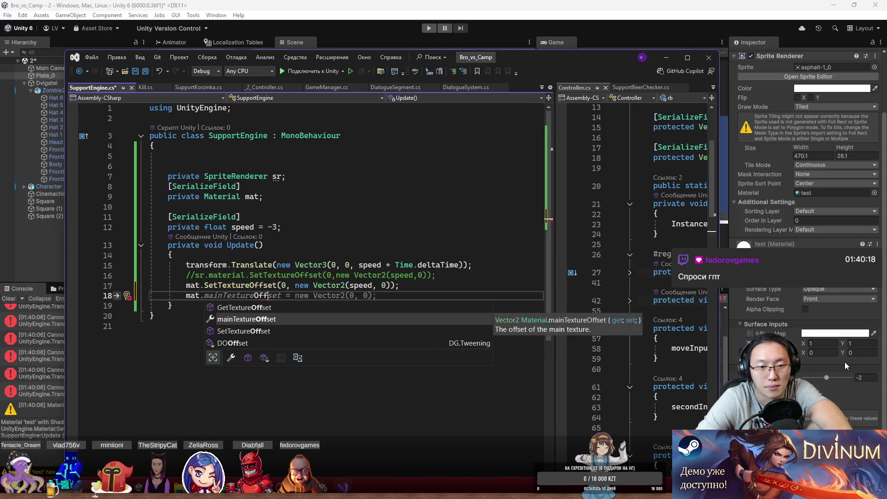
type("=")
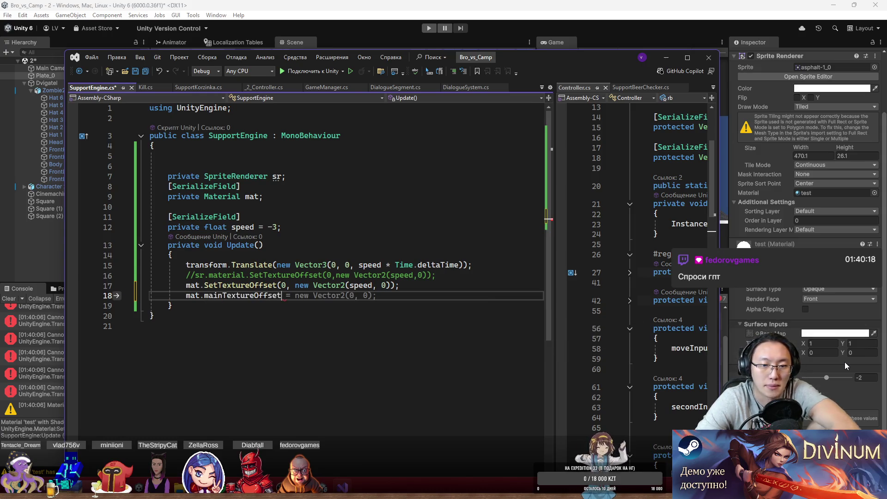